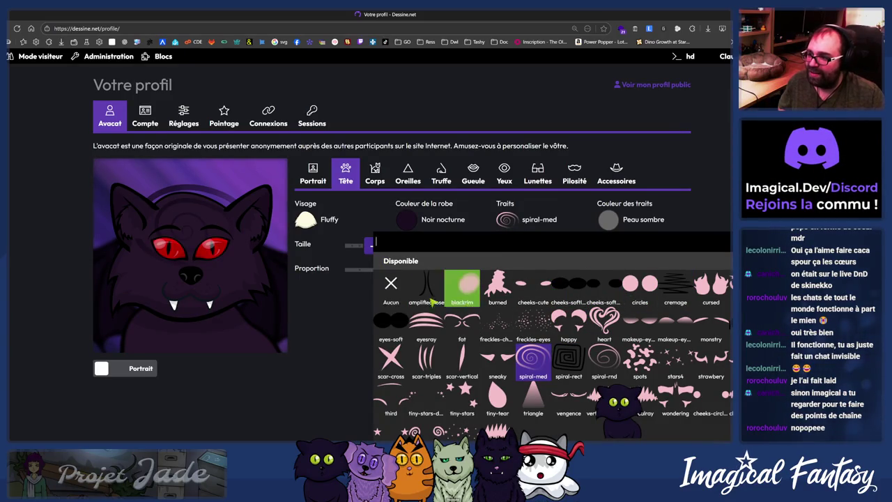
Step: Clear the head's facial markings by setting Traits to Aucun, then save the avatar
left_click(402, 298)
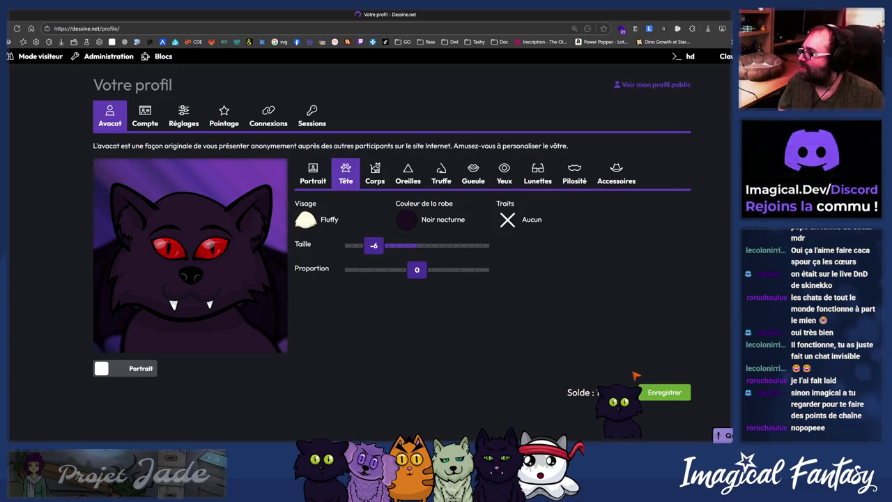
left_click(662, 393)
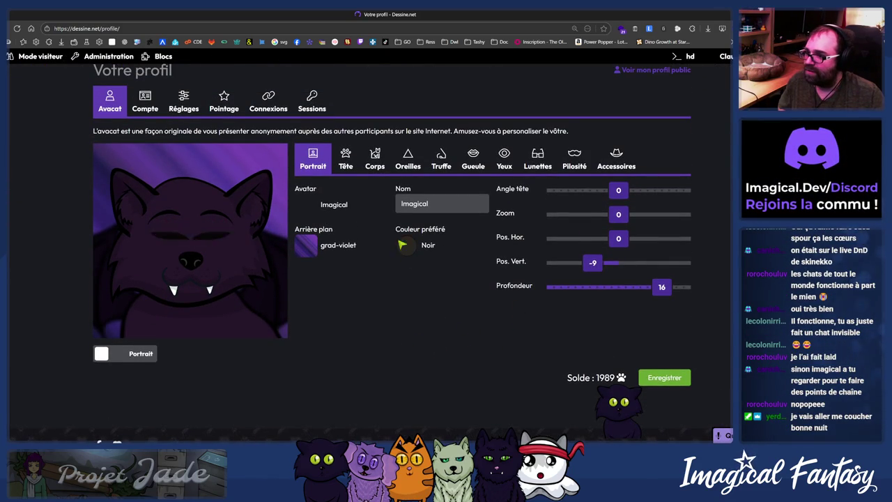
left_click(375, 160)
left_click(408, 161)
left_click(352, 162)
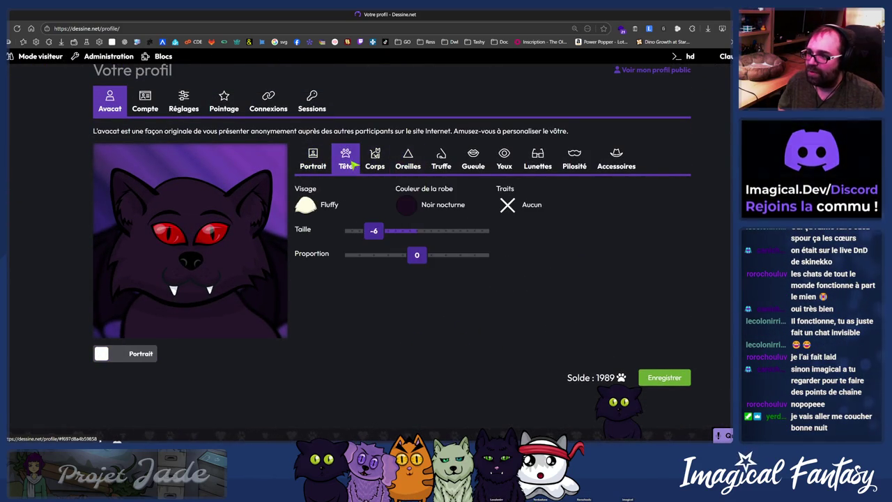
left_click(507, 205)
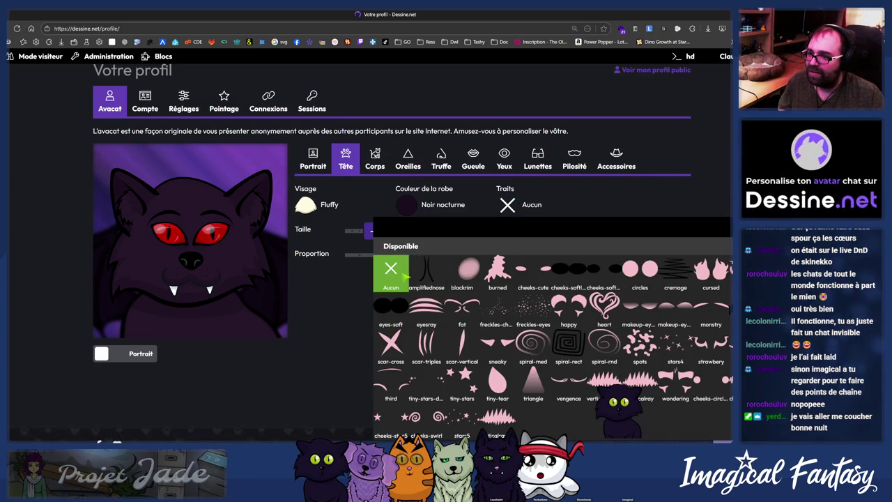
left_click(404, 275)
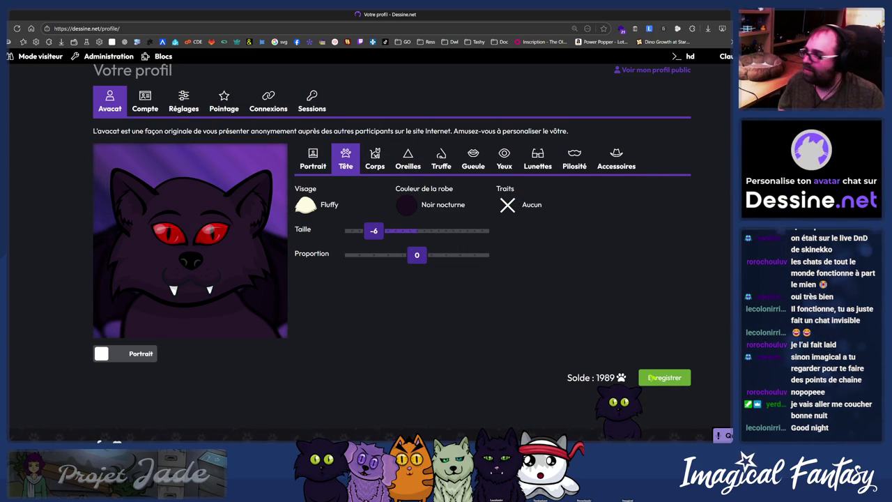
left_click(666, 378)
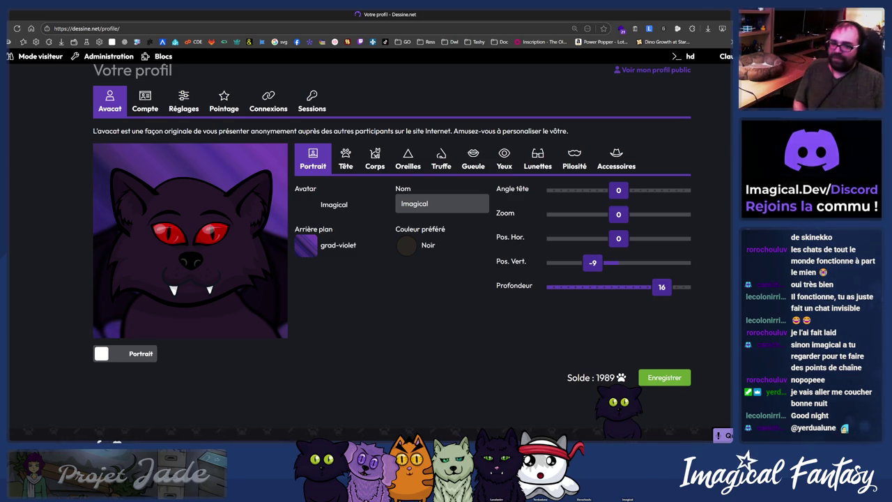
Step: Make Anonymus, the dark green-eyed cat, the active avatar and save it
left_click_drag(334, 386, 480, 398)
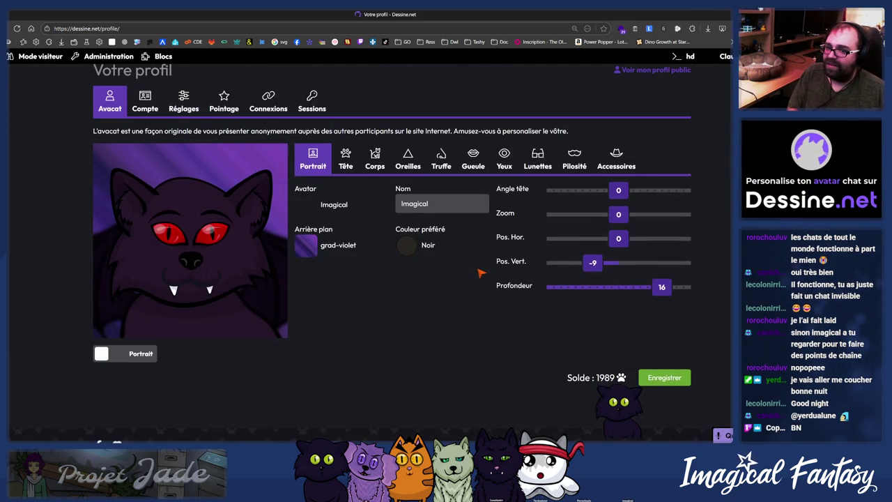
left_click(332, 207)
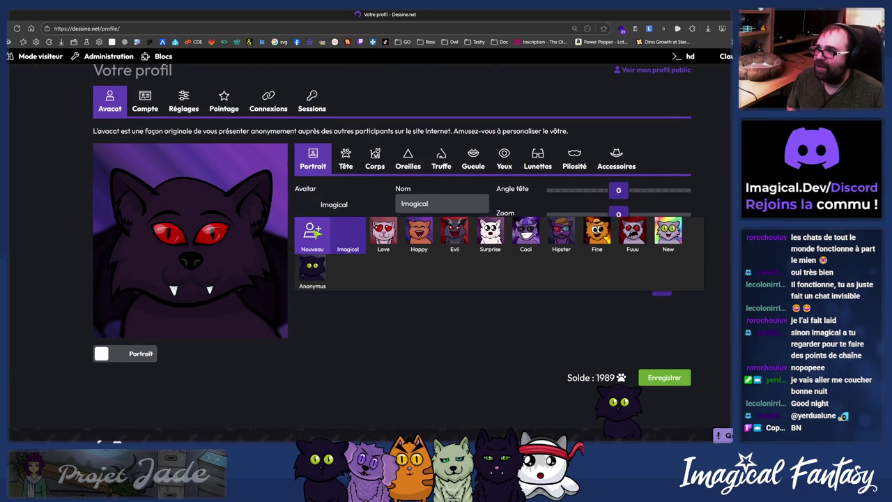
left_click(342, 258)
left_click(307, 245)
left_click(337, 202)
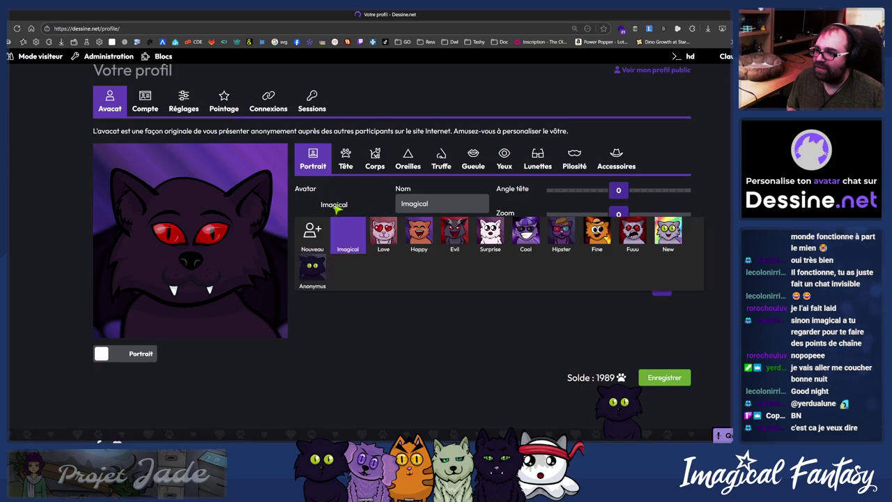
left_click(312, 273)
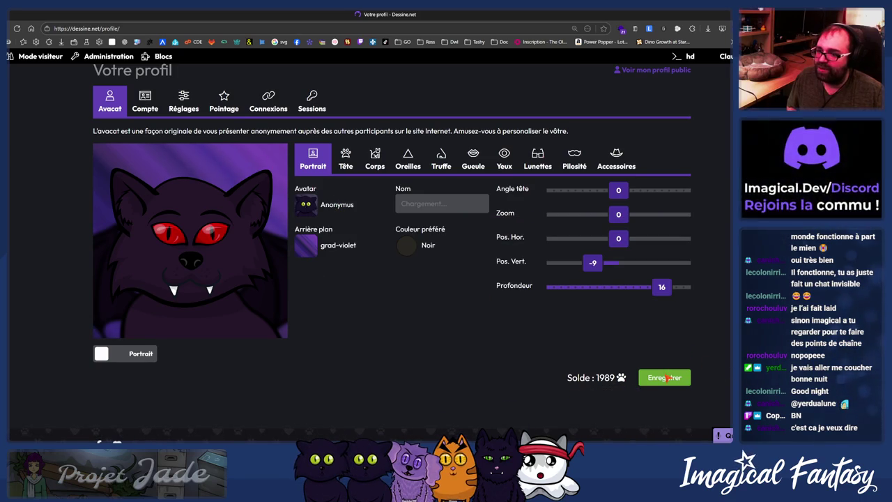
left_click(662, 377)
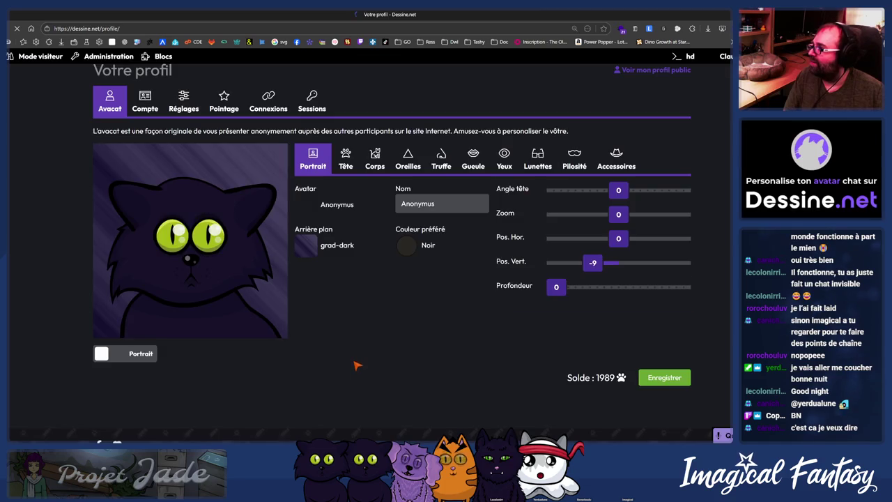
left_click(337, 206)
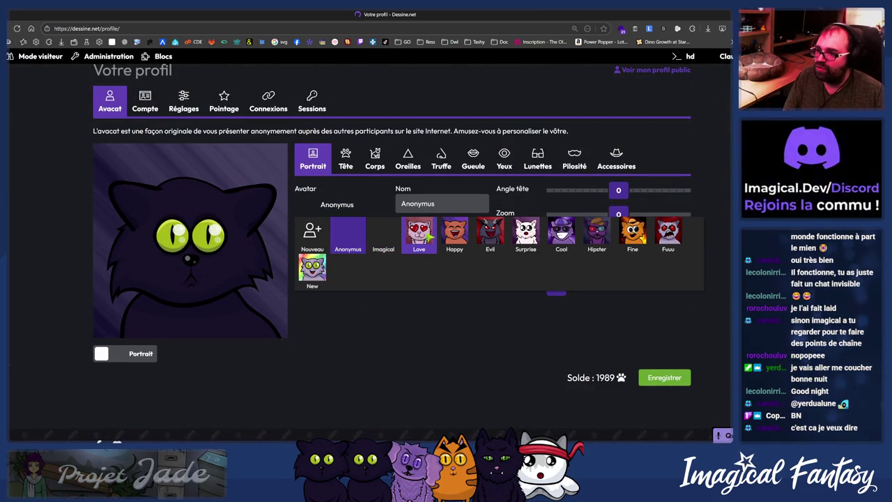
Step: Make Love, the pink heart-eyed cat, the active avatar and save it
left_click(421, 233)
left_click(666, 377)
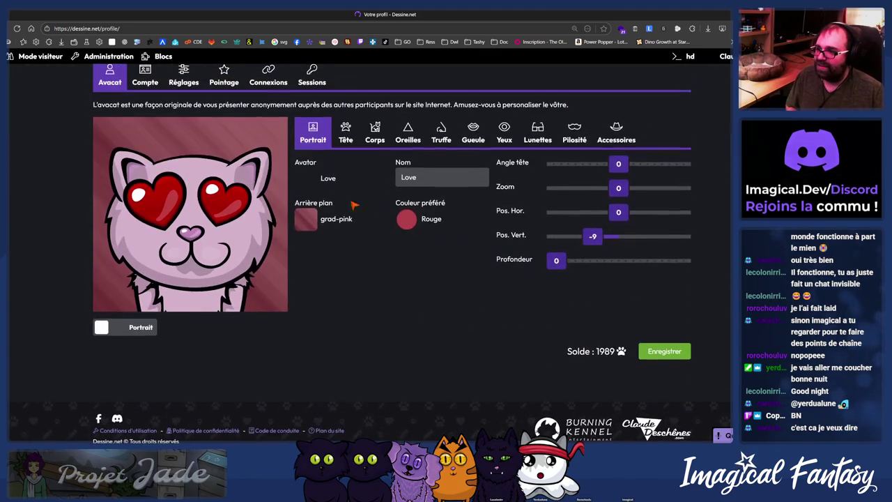
left_click(326, 179)
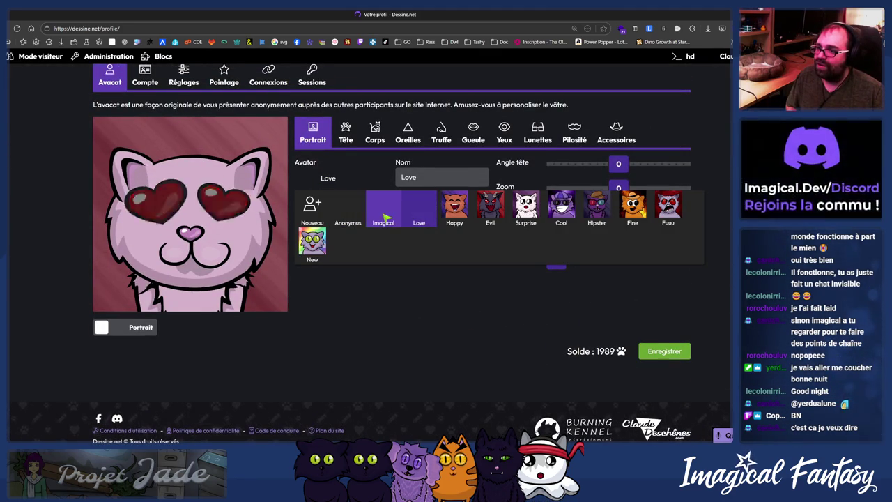
left_click(391, 305)
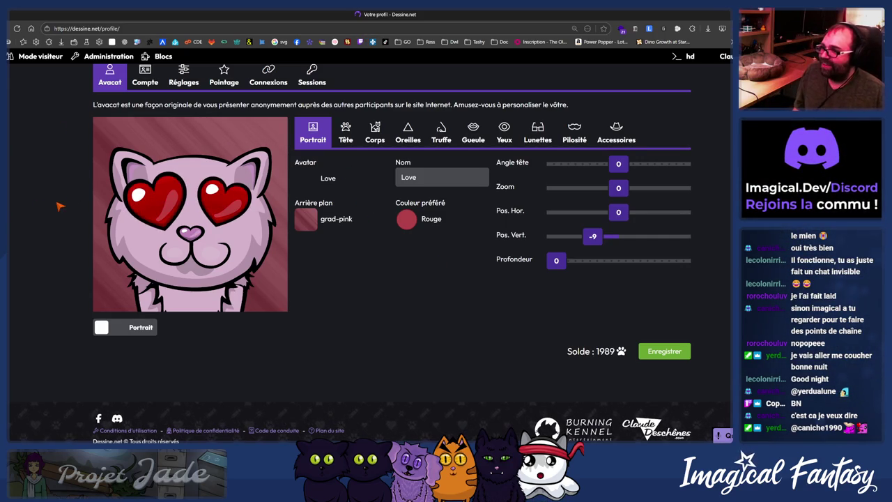
Step: Look over the Corps and ears settings, then switch to the Illustrator drawing
left_click(376, 132)
left_click(408, 133)
left_click(375, 133)
left_click(325, 137)
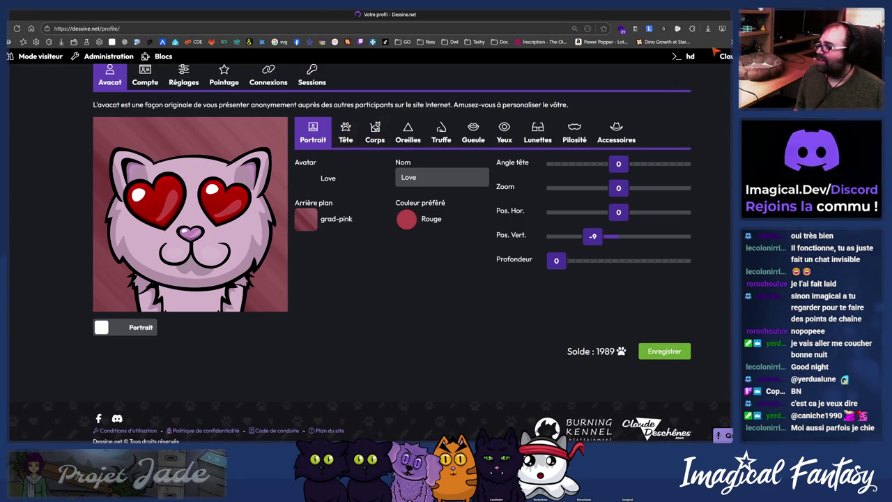
key("alt+Tab")
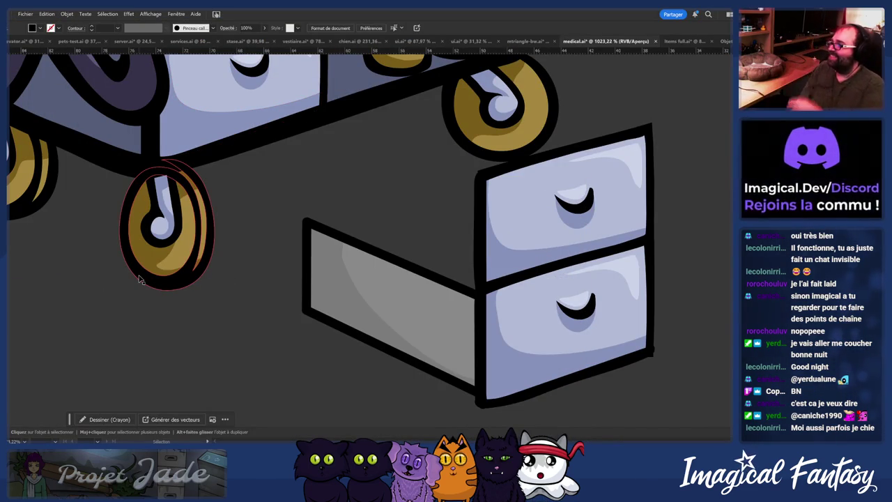
left_click(421, 313)
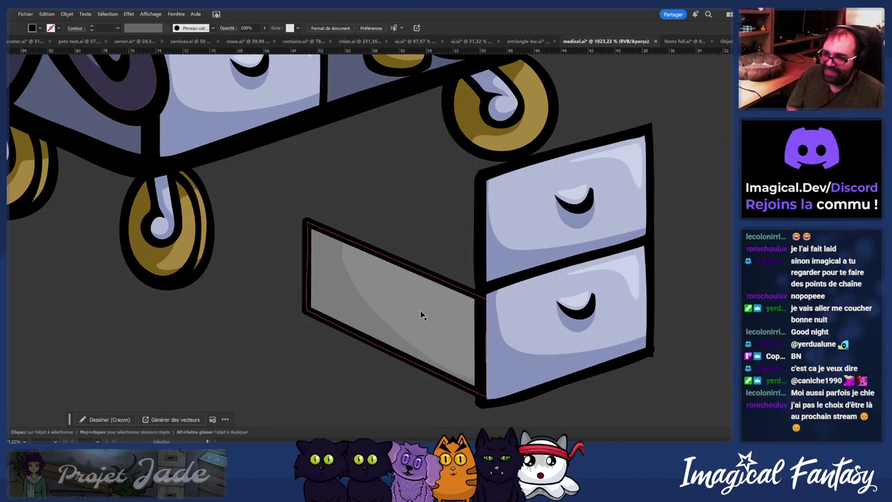
key("ctrl+a")
key("a")
left_click(255, 360)
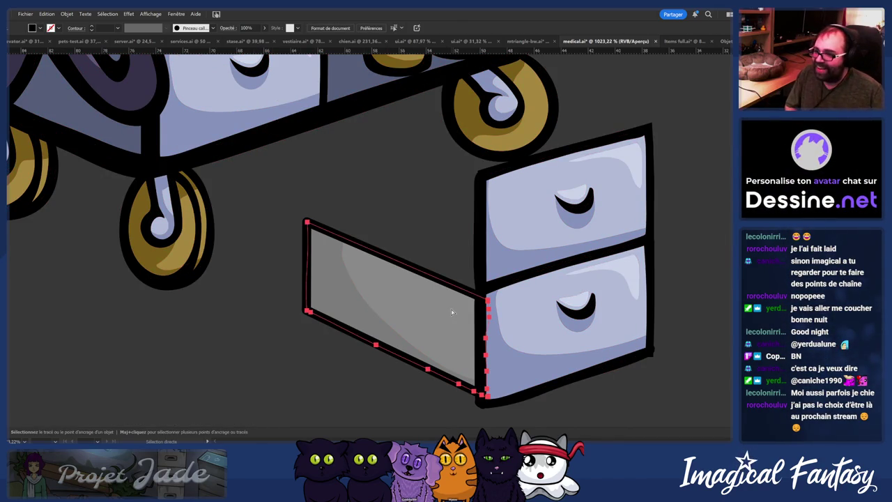
key("i")
left_click(536, 367)
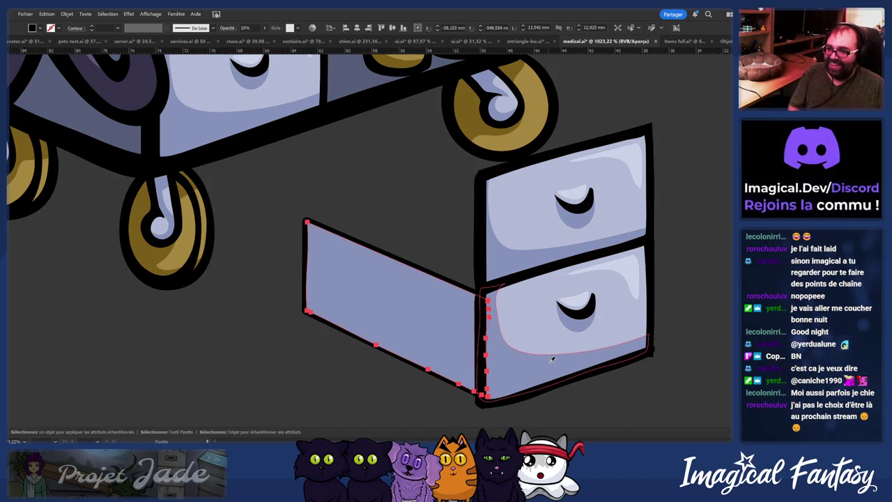
key("a")
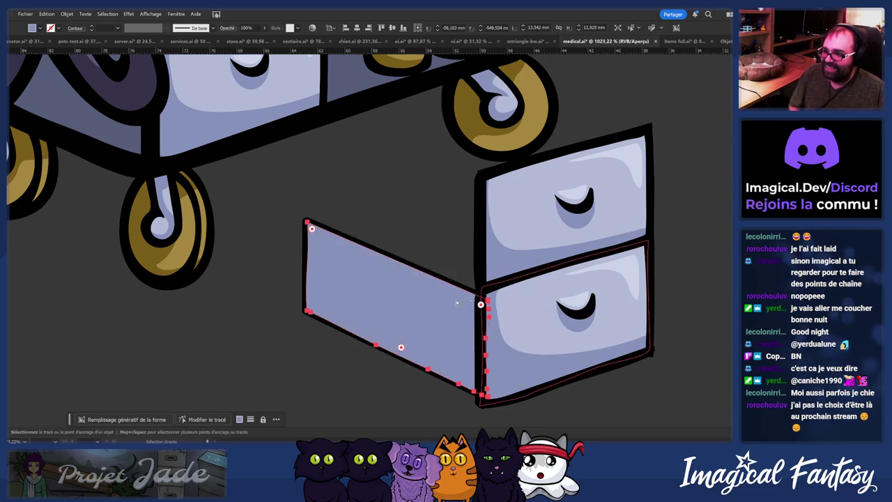
key("ctrl+z")
key("v")
mouse_move(414, 293)
left_mouse_down()
mouse_move(362, 304)
mouse_move(434, 299)
left_mouse_up()
key("a")
key("ctrl+shift+a")
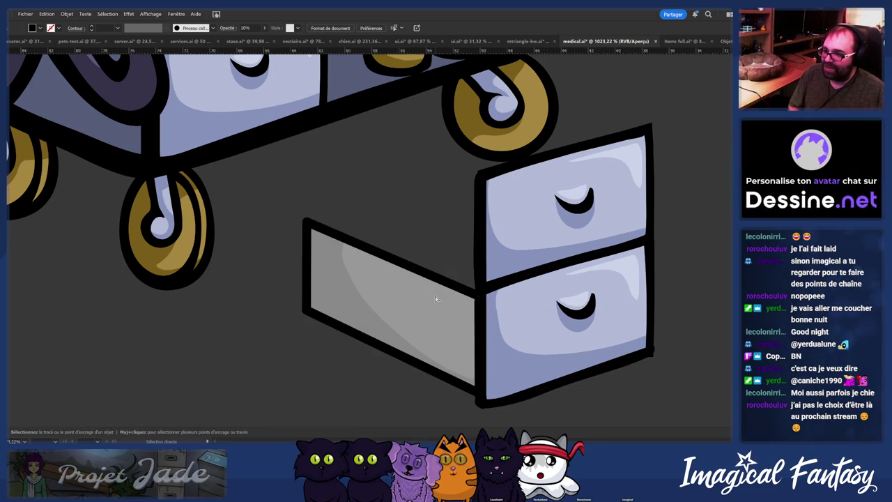
left_click(457, 281)
key("a")
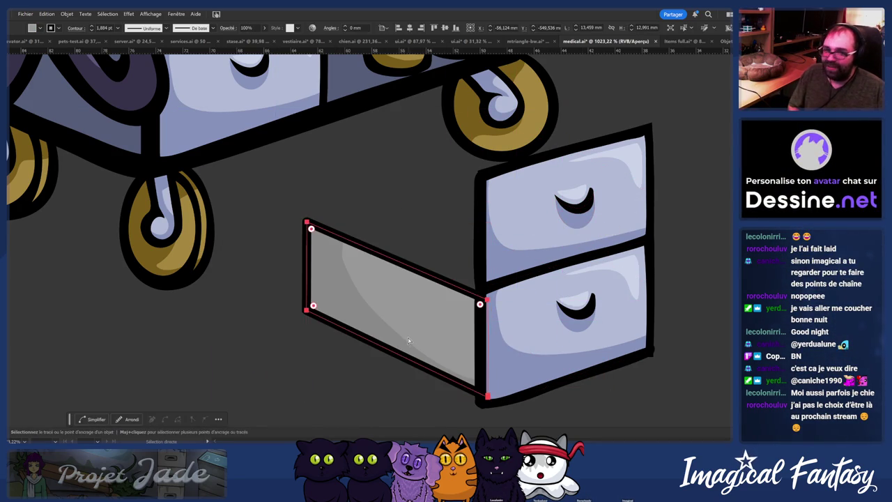
key("ctrl+shift+a")
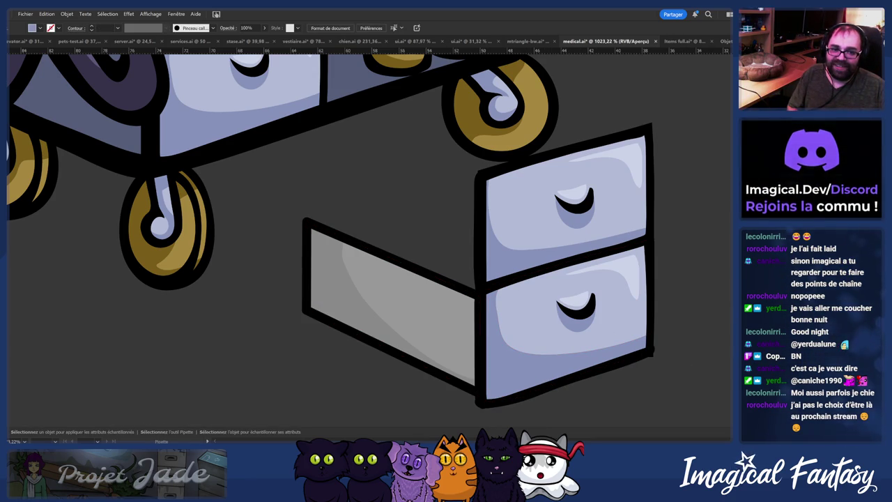
key("a")
left_click(351, 303)
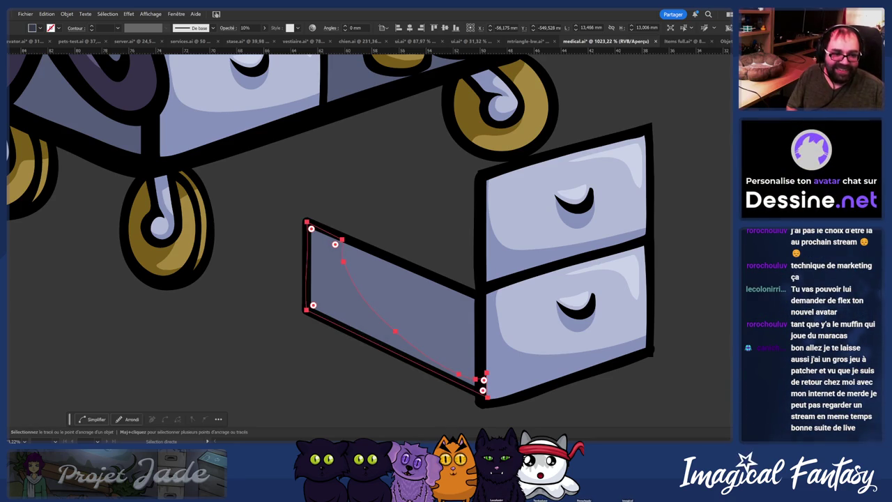
Step: Set the curved highlight on the drawer's side panel to 20% opacity
type("0")
key("Return")
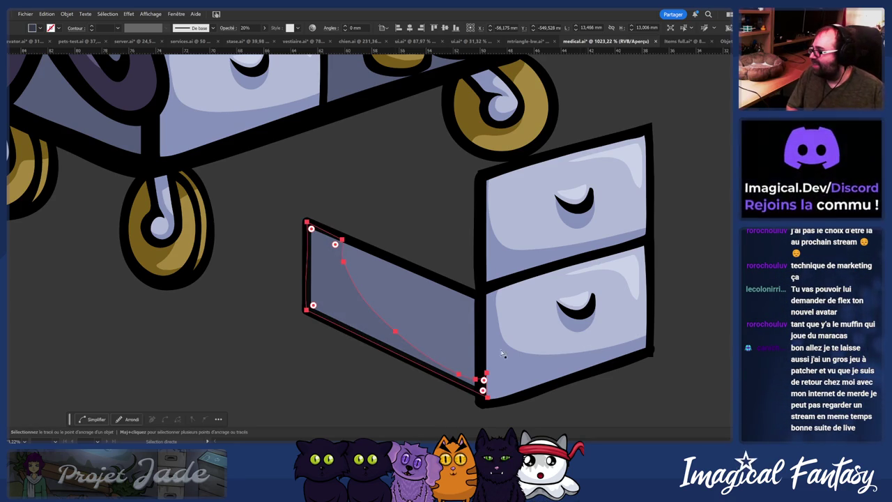
left_click(236, 342)
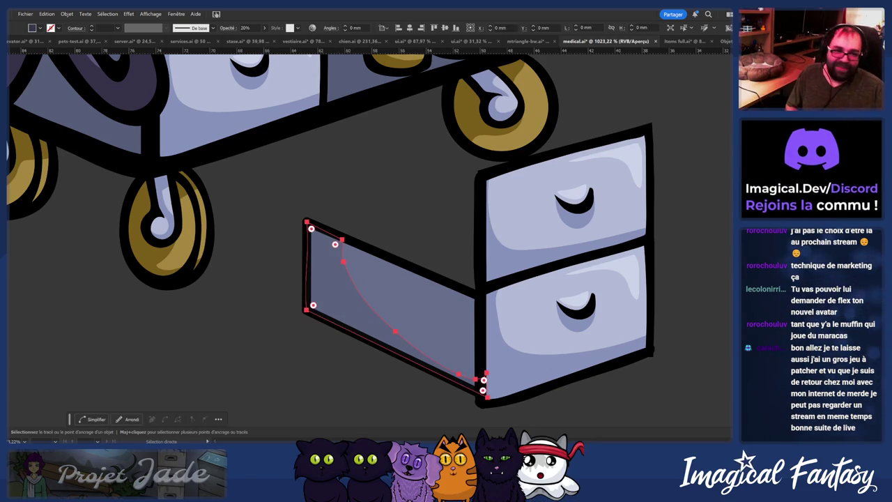
left_click(340, 299)
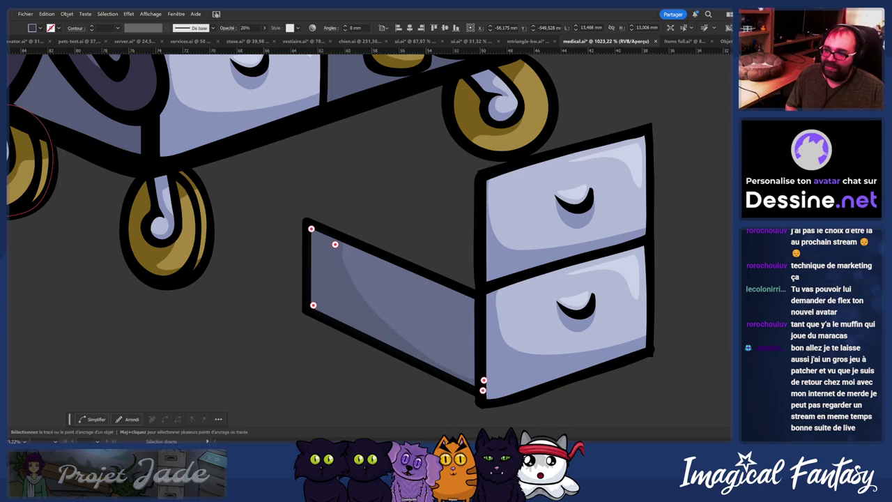
Step: Zoom the view out and back in to frame the cart and loose drawer pieces
key("v")
key("n")
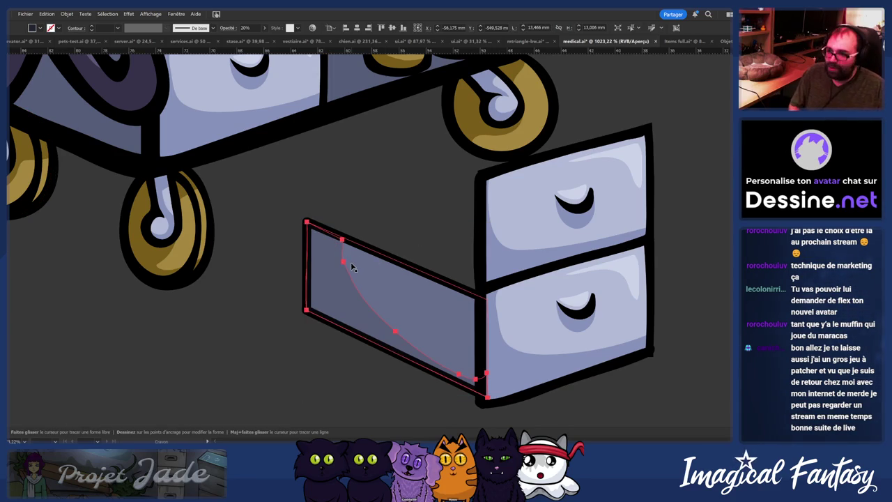
scroll(351, 278, "down", 1)
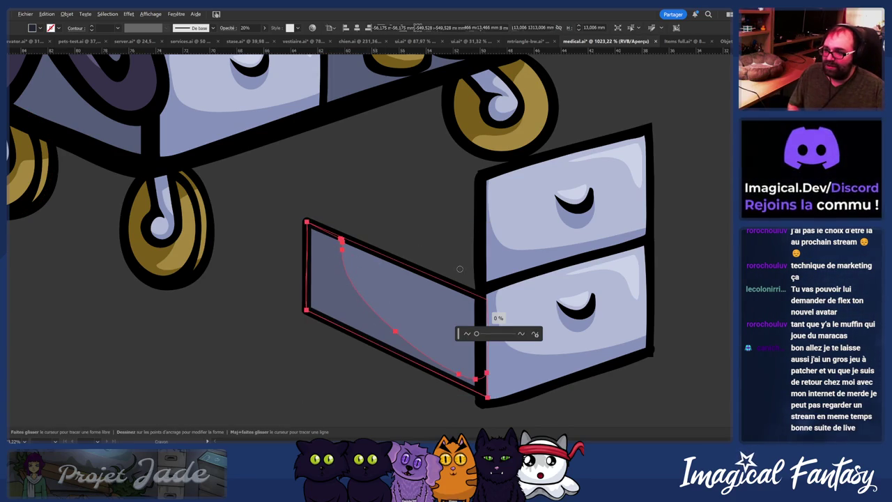
key("v")
scroll(404, 280, "down", 5)
scroll(416, 283, "down", 2)
scroll(415, 282, "up", 2)
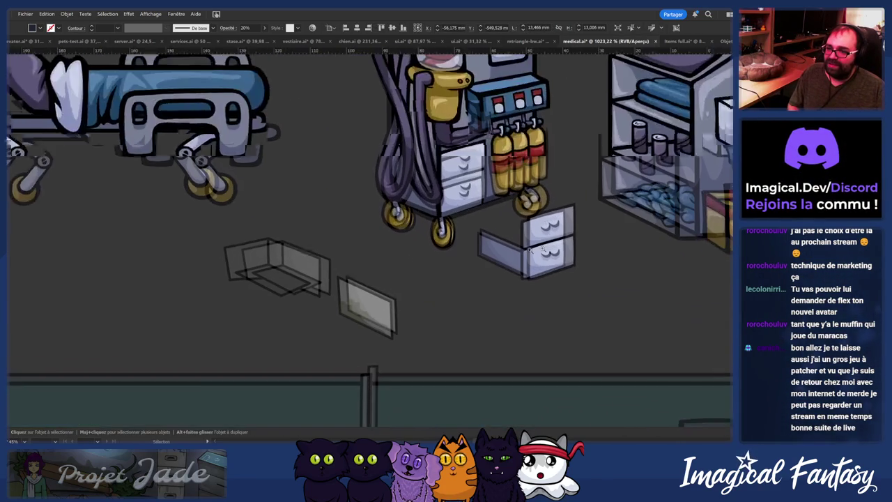
scroll(397, 281, "up", 3)
scroll(379, 280, "up", 2)
scroll(472, 272, "up", 3)
scroll(501, 279, "down", 5)
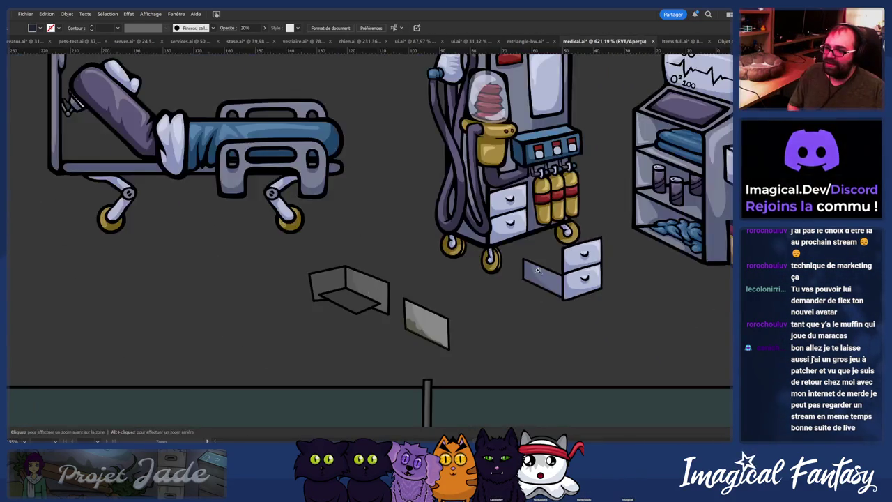
scroll(523, 284, "up", 4)
Step: Enter the cart group and move the loose drawer side panel up toward the cart
left_click(541, 285)
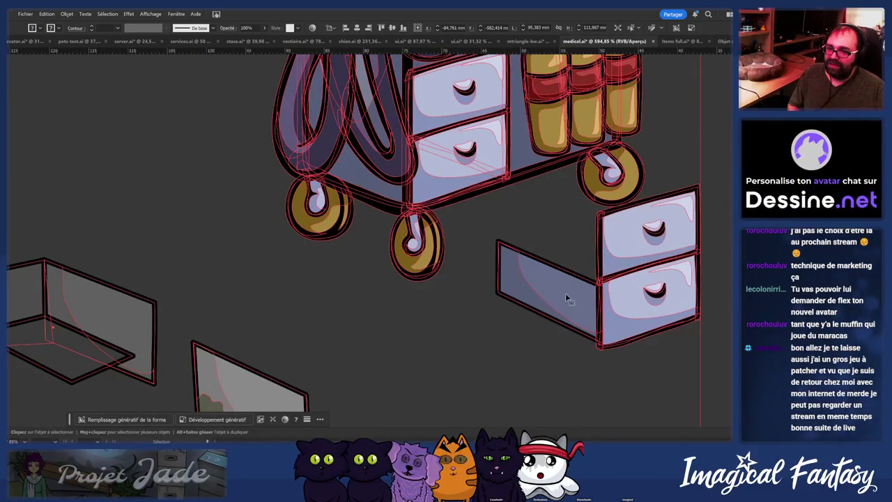
double_click(562, 293)
left_click(563, 284)
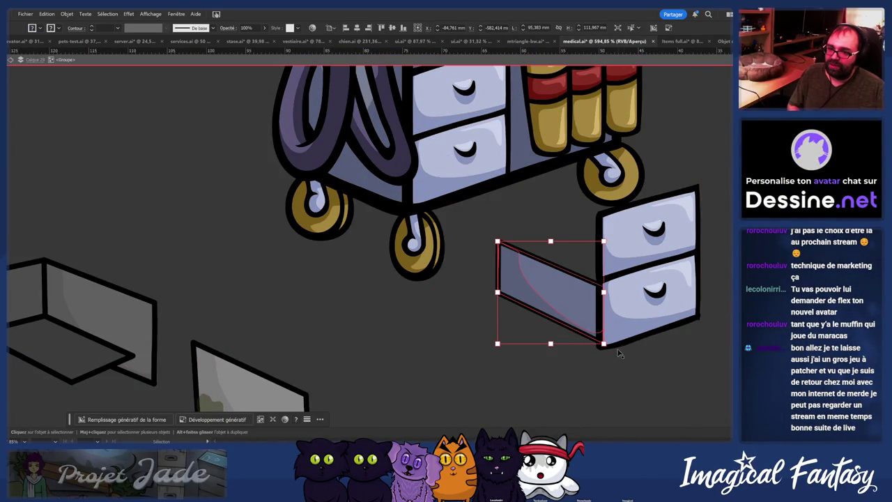
left_click_drag(621, 316, 453, 192)
key("ctrl+z")
key("a")
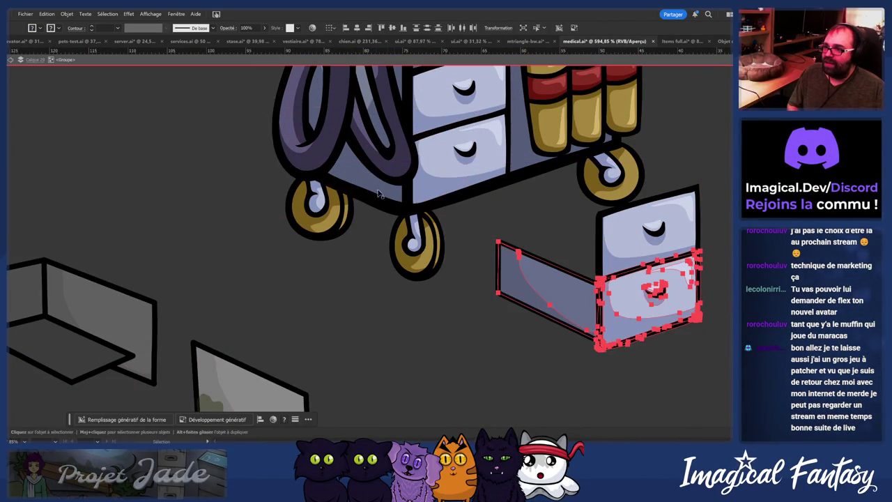
key("ctrl+shift+z")
scroll(376, 195, "up", 3)
left_click_drag(487, 259, 536, 260)
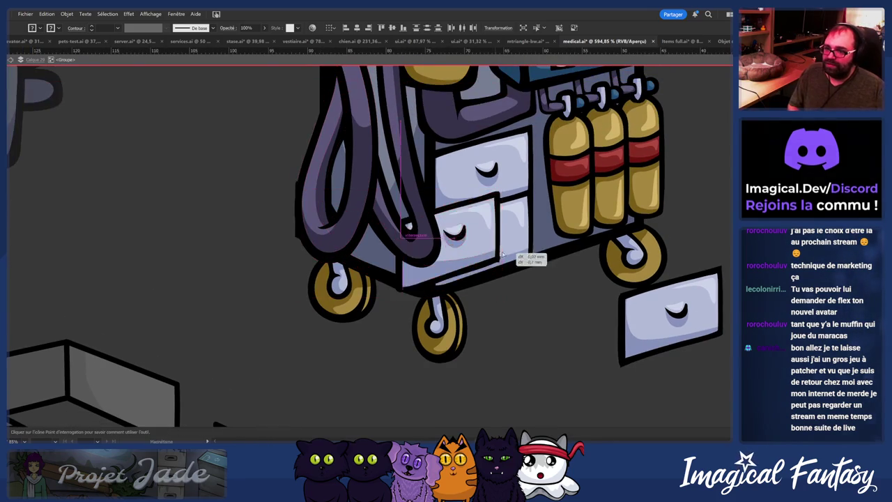
Step: Try moving the hose and a cart part, then undo those moves
key("v")
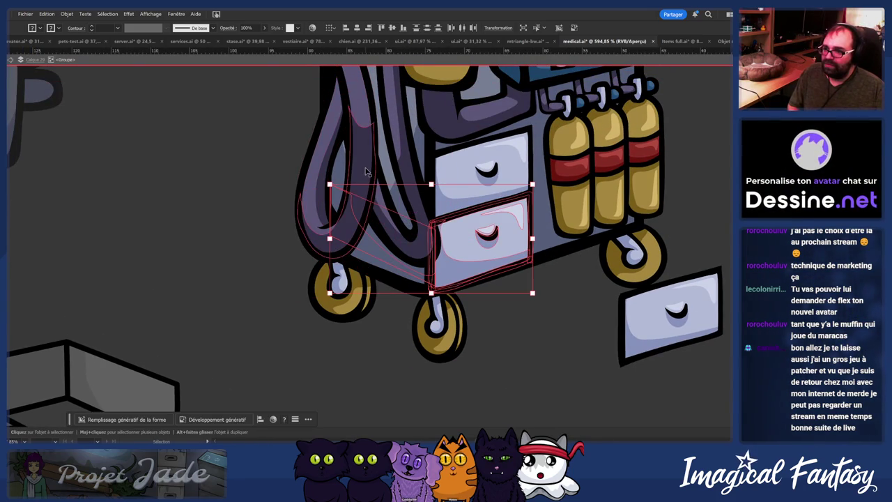
left_click_drag(366, 172, 90, 202)
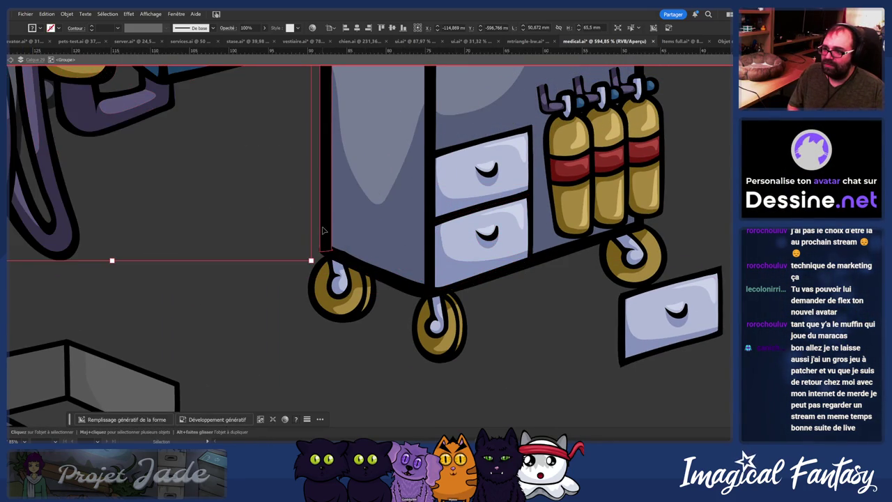
left_click_drag(377, 228, 508, 226)
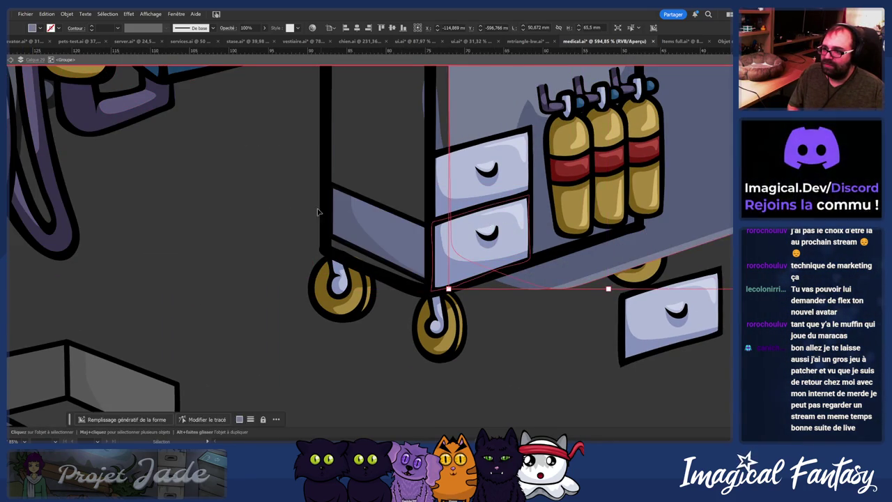
key("ctrl+z")
key("a")
left_click(345, 228)
key("ctrl+z")
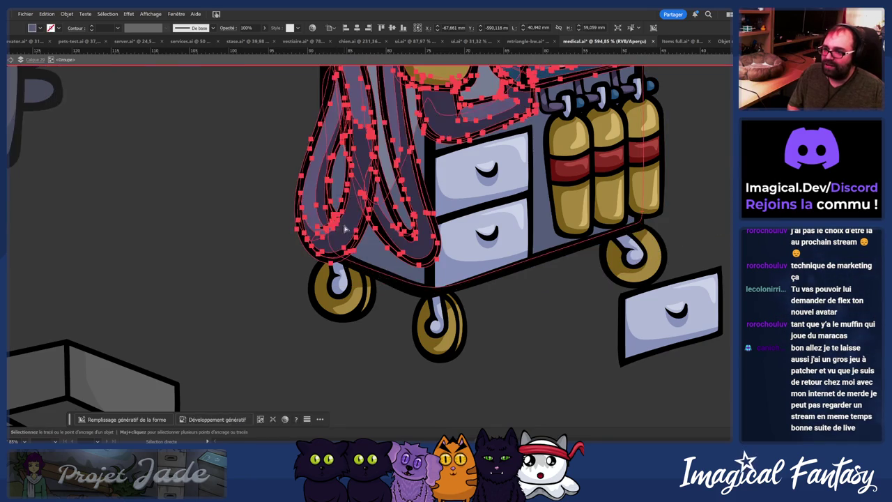
mouse_move(505, 309)
left_mouse_down()
mouse_move(383, 312)
mouse_move(373, 288)
left_mouse_up()
key("ctrl+z")
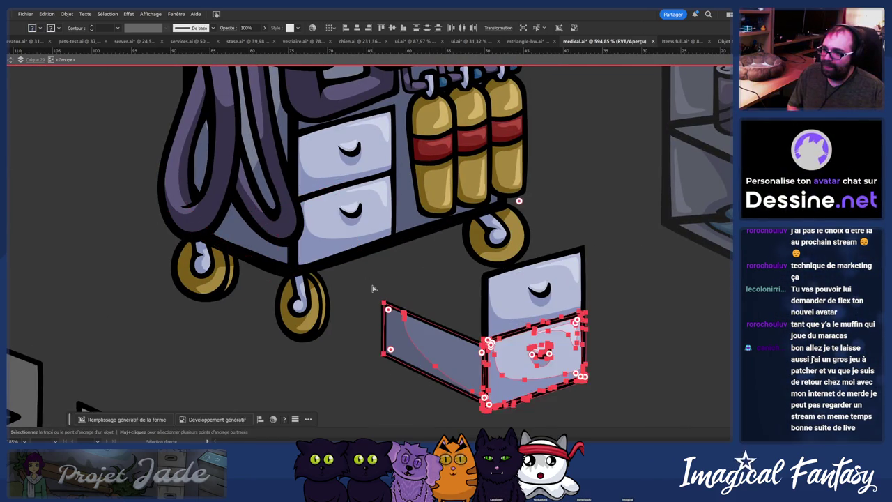
left_click(372, 288)
mouse_move(499, 356)
left_mouse_down()
mouse_move(383, 238)
mouse_move(464, 264)
left_mouse_up()
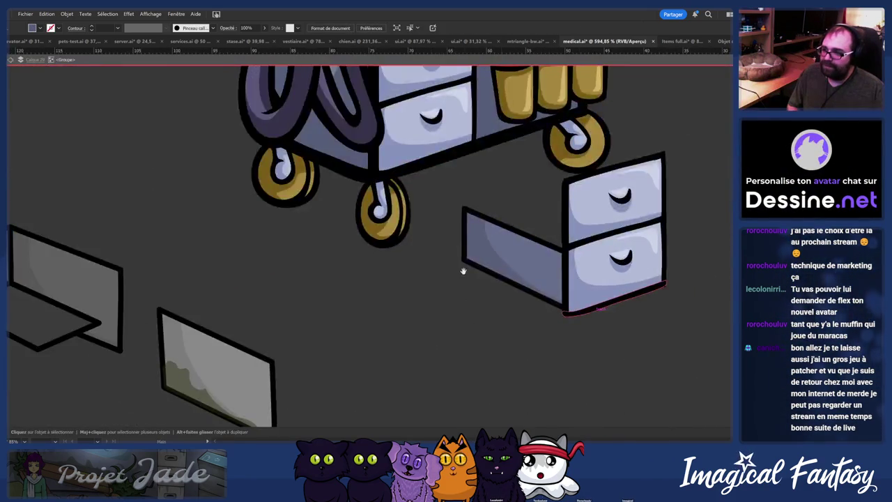
scroll(464, 265, "down", 2)
Step: Slide the L-shaped panel to the drawer front, delete the spare front, and lay the box outline on them
mouse_move(339, 265)
left_mouse_down()
mouse_move(425, 261)
mouse_move(429, 284)
left_mouse_up()
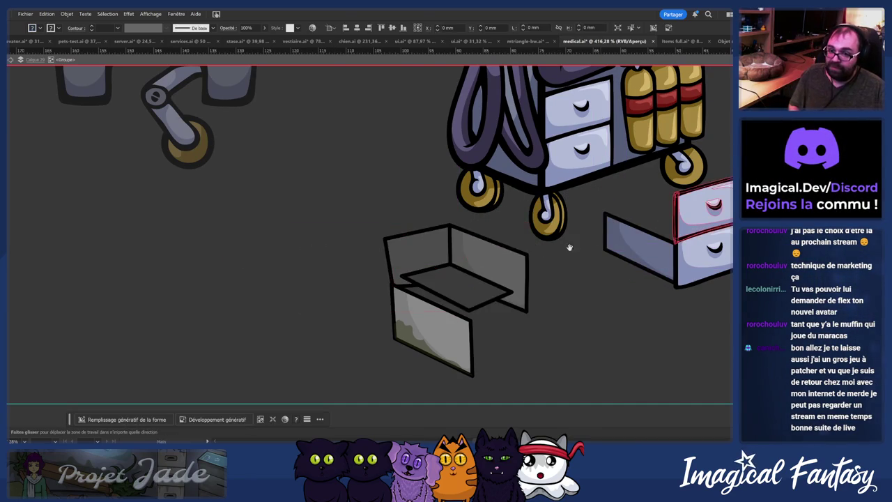
left_click_drag(596, 238, 368, 306)
mouse_move(481, 278)
left_mouse_down()
mouse_move(516, 225)
mouse_move(548, 201)
left_mouse_up()
key("Delete")
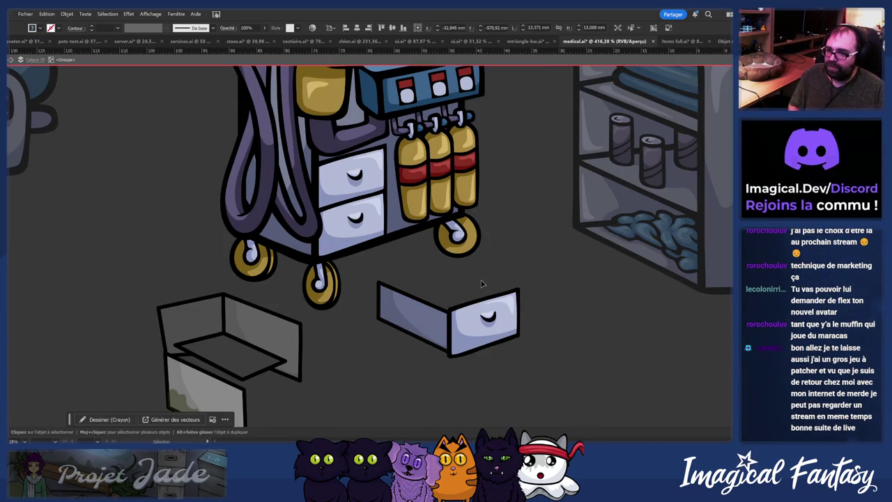
left_click_drag(263, 341, 489, 316)
scroll(449, 278, "up", 5)
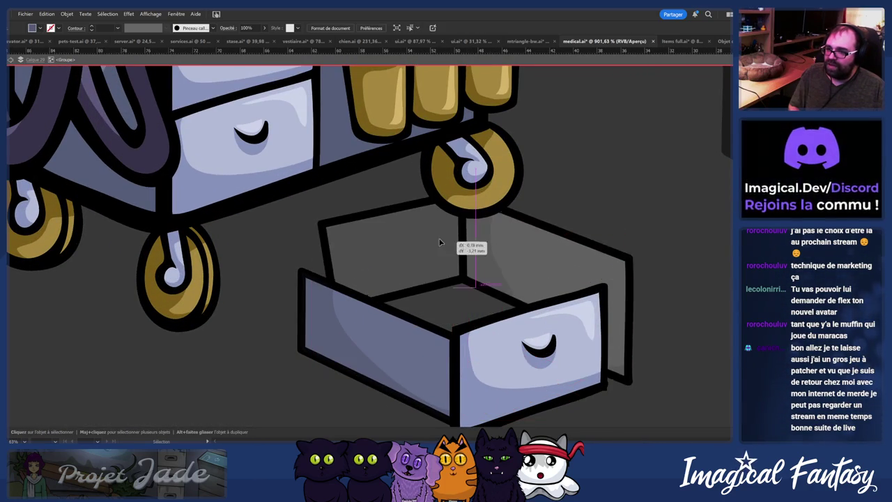
double_click(440, 281)
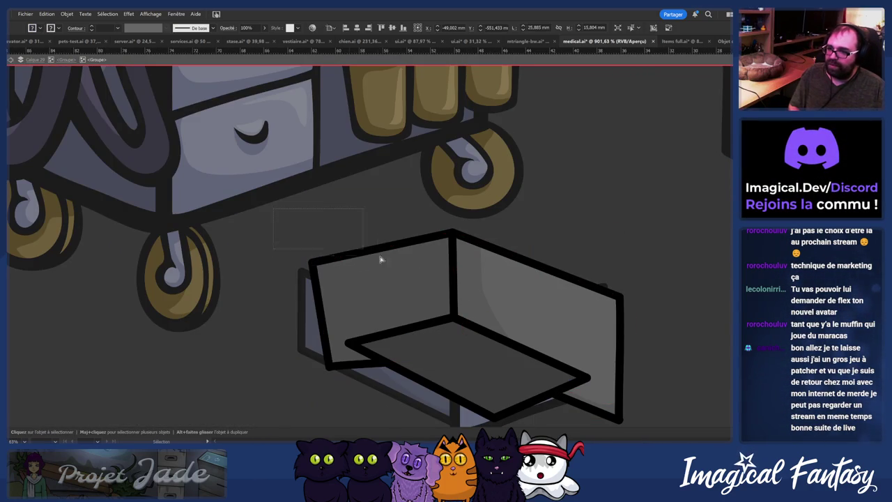
Step: Pull the drawer box's inner-wall corner anchor down to reshape the wall
key("a")
left_click_drag(692, 230, 602, 301)
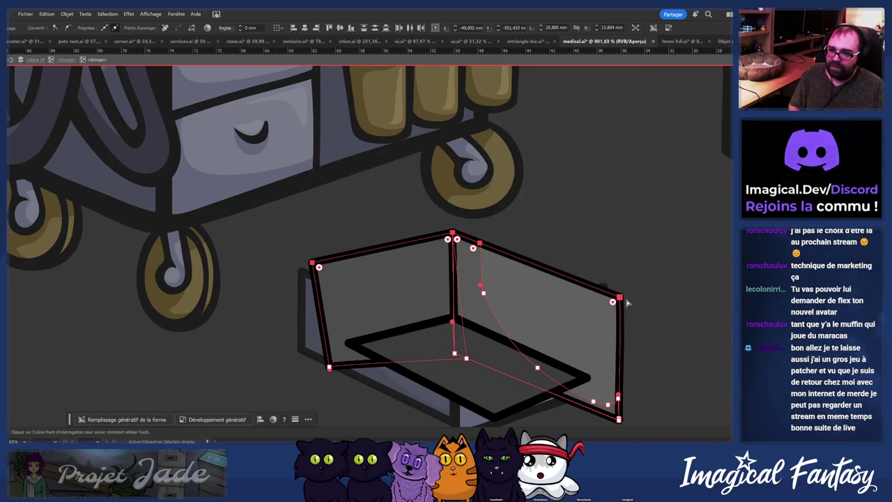
left_click(483, 293)
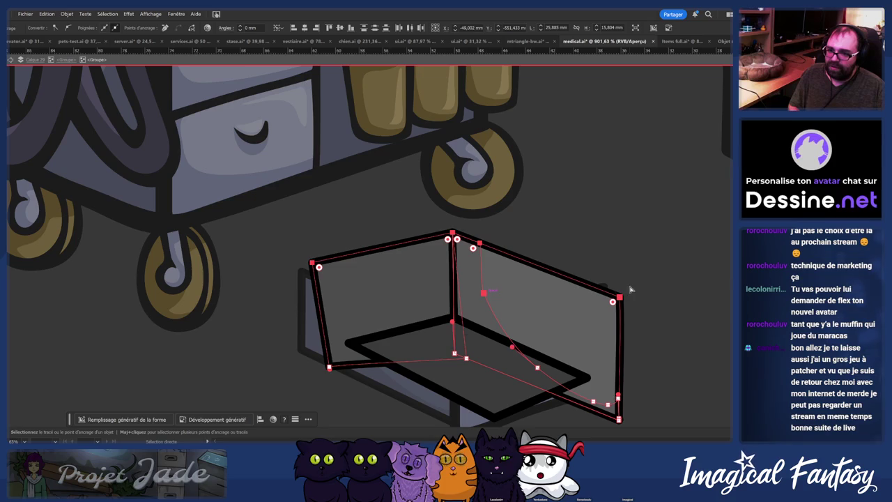
left_click_drag(622, 301, 619, 320)
left_click(643, 280)
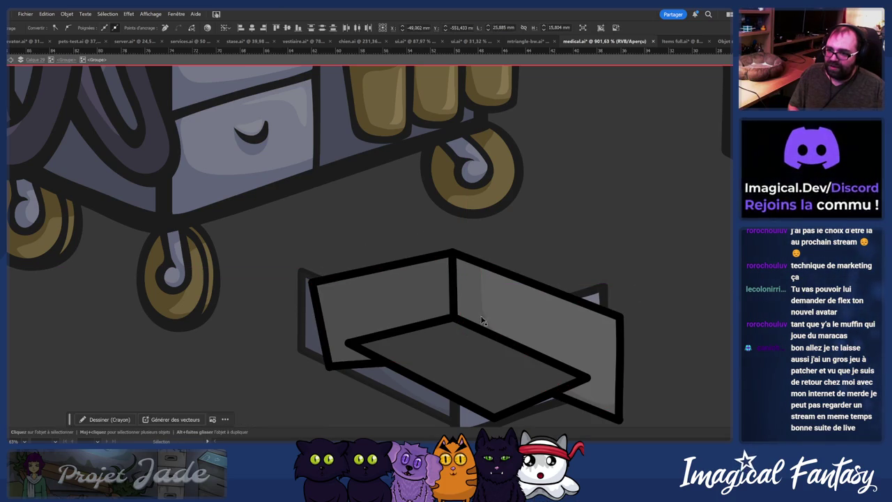
key("Escape")
Step: Move the assembled drawer group up-left to sit just below the cart's wheels
key("ctrl+a")
double_click(419, 287)
left_click(427, 277)
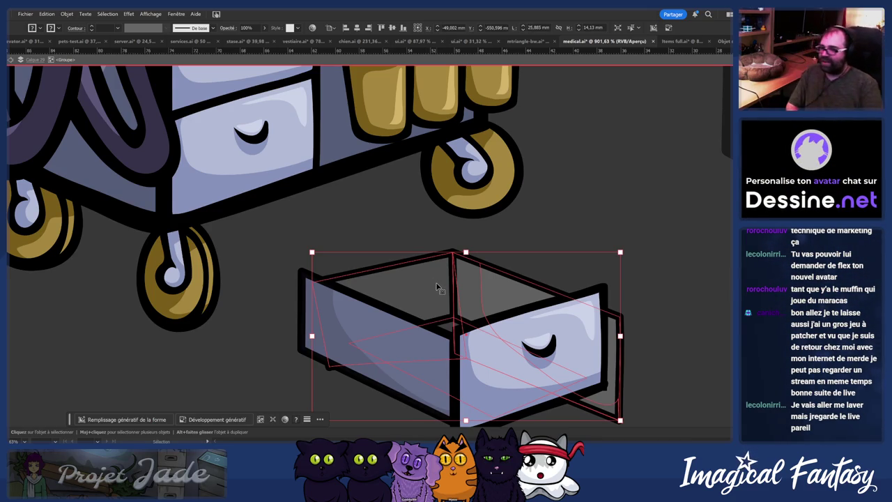
mouse_move(432, 283)
left_mouse_down()
mouse_move(424, 276)
mouse_move(632, 251)
mouse_move(237, 282)
mouse_move(370, 62)
mouse_move(285, 214)
mouse_move(442, 234)
mouse_move(138, 149)
mouse_move(447, 232)
mouse_move(421, 240)
mouse_move(480, 144)
mouse_move(397, 257)
mouse_move(421, 144)
mouse_move(486, 317)
left_mouse_up()
left_click(429, 271, "alt")
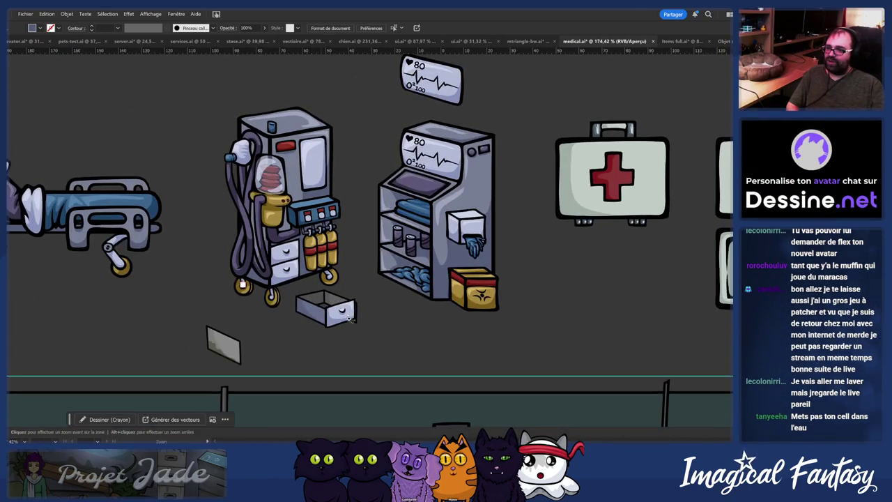
Step: Distort the drawer's front and side artwork to fit the box outline
left_click_drag(307, 301, 423, 279)
left_click(424, 278)
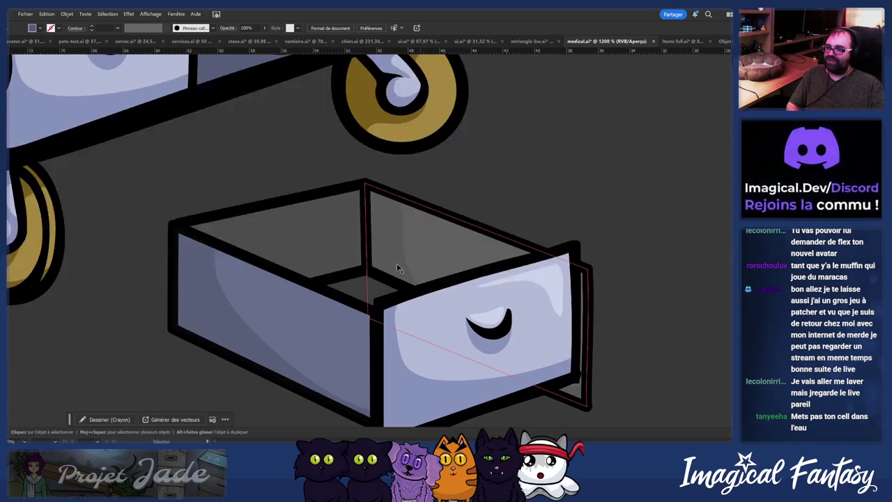
key("v")
double_click(374, 227)
left_click(354, 204)
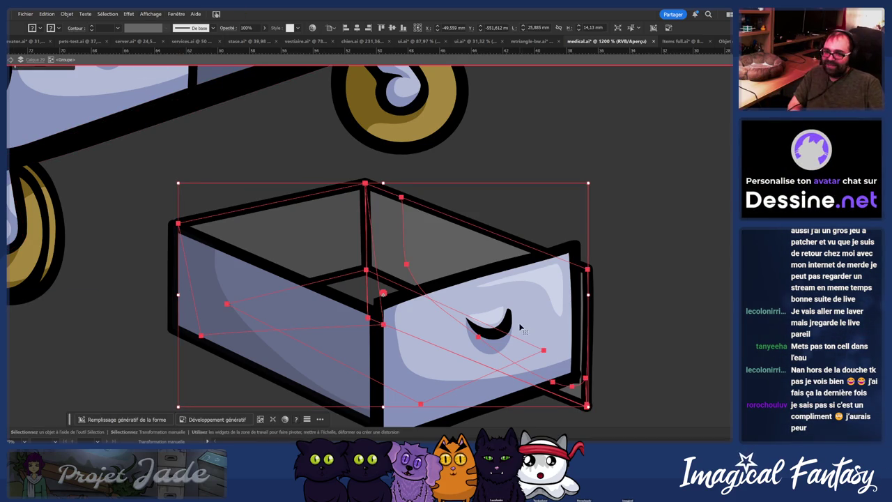
left_click_drag(589, 293, 562, 270)
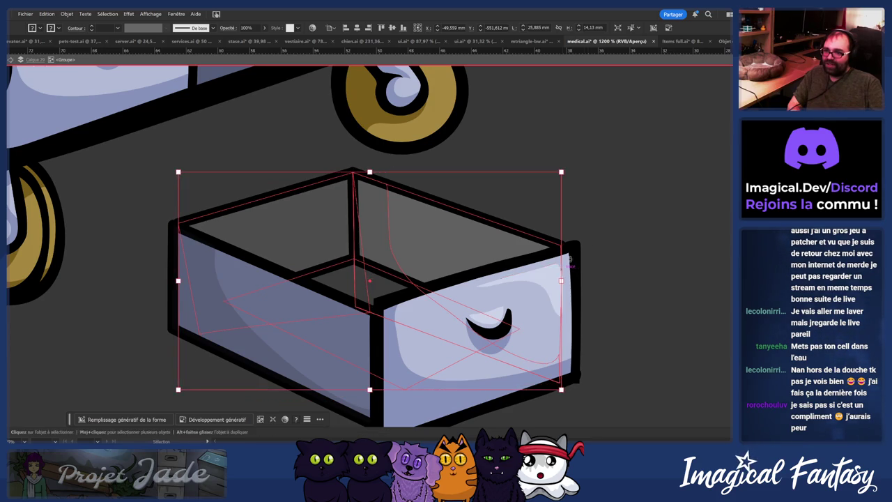
key("v")
left_click(631, 234)
Step: Zoom out to check the drawer in context, then select its highlight path
key("z")
mouse_move(485, 235)
left_mouse_down()
mouse_move(420, 229)
mouse_move(508, 222)
left_mouse_up()
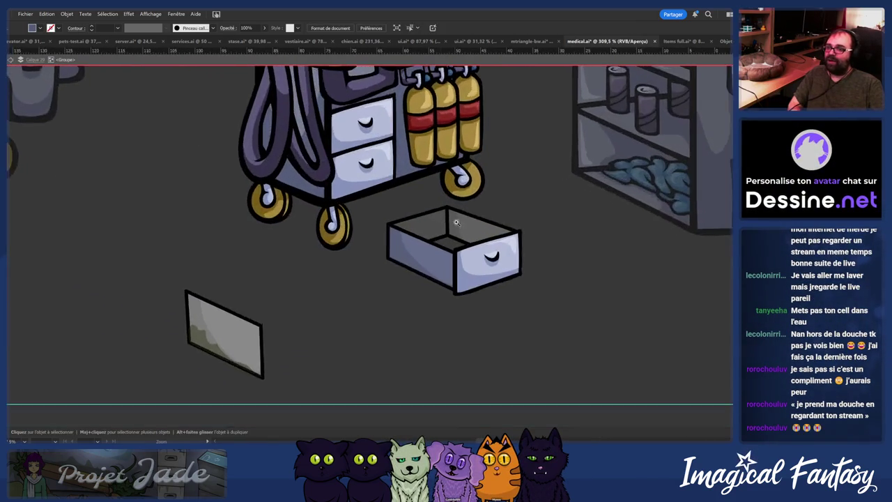
left_click(355, 245)
key("v")
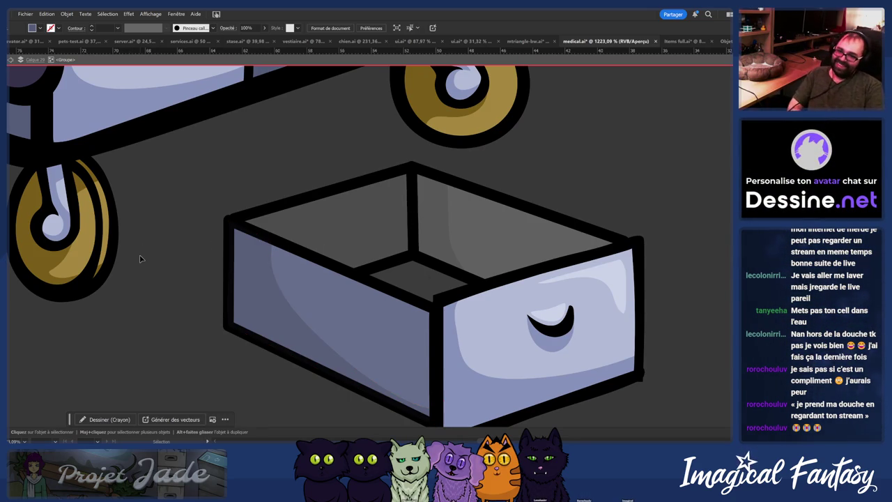
key("a")
left_click(413, 261)
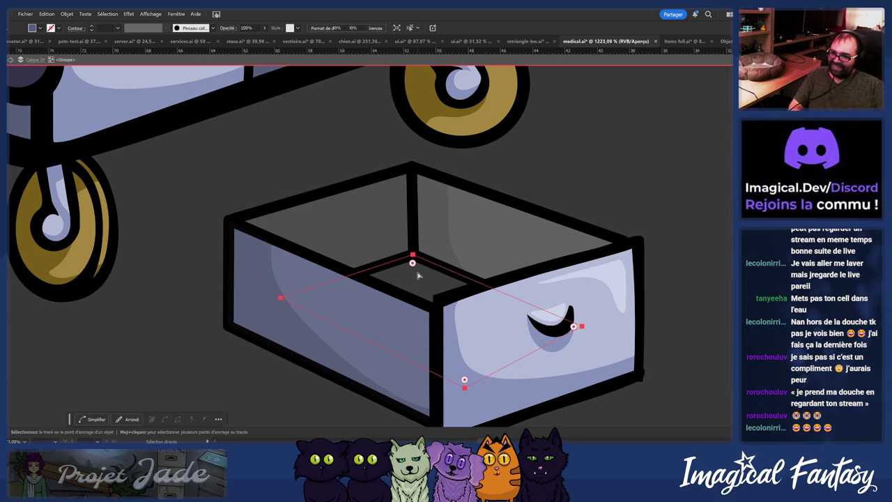
Step: Eyedropper styles onto the drawer: thick black outline on the left face, darker slate floor fill
key("i")
left_click(307, 324)
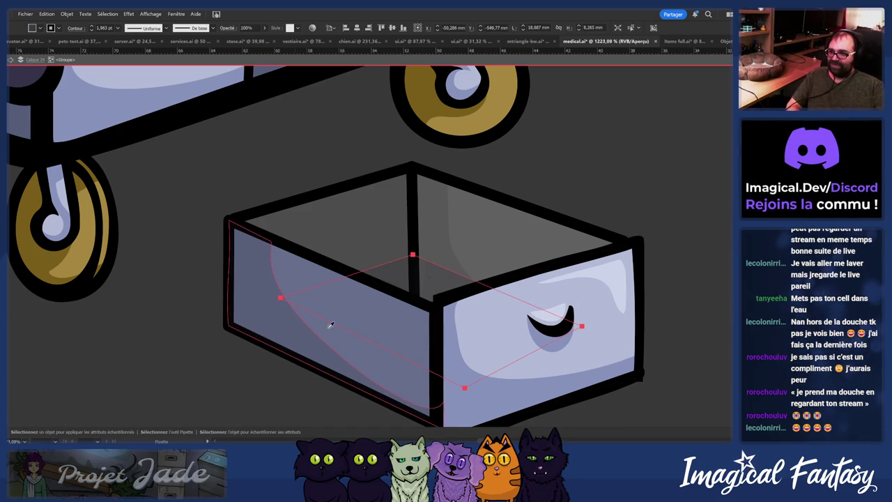
left_click(395, 334)
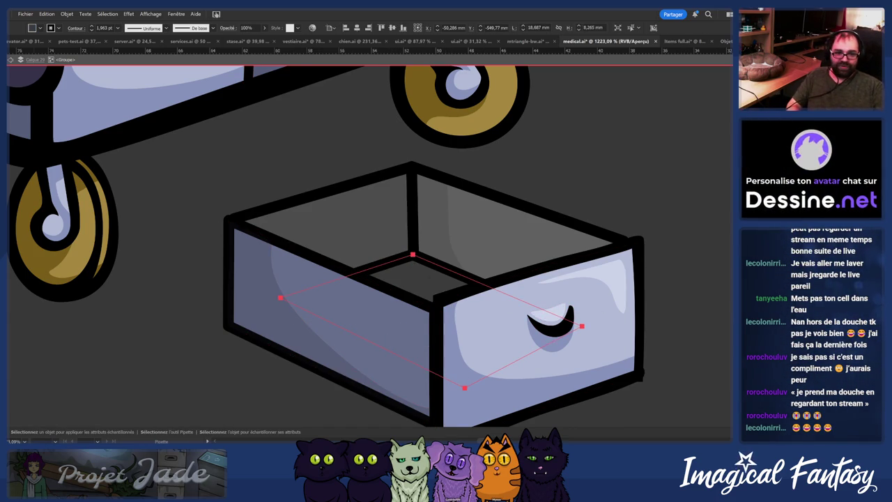
left_click(428, 276)
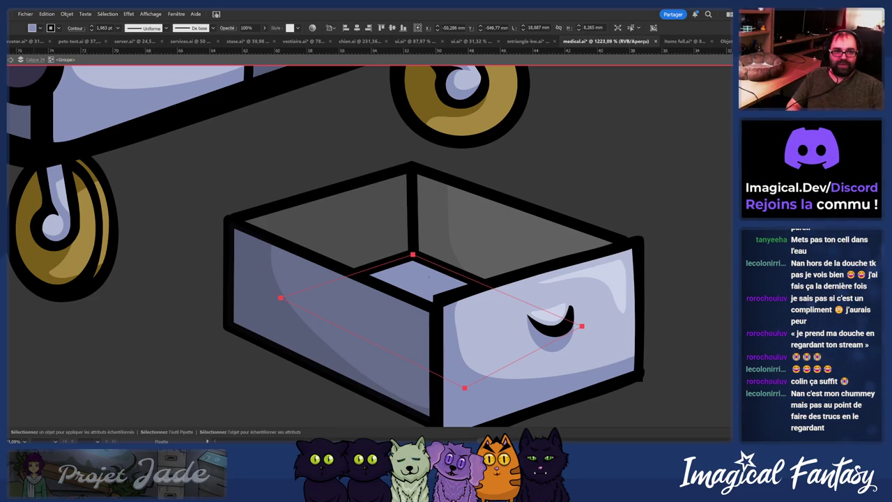
left_click(429, 277)
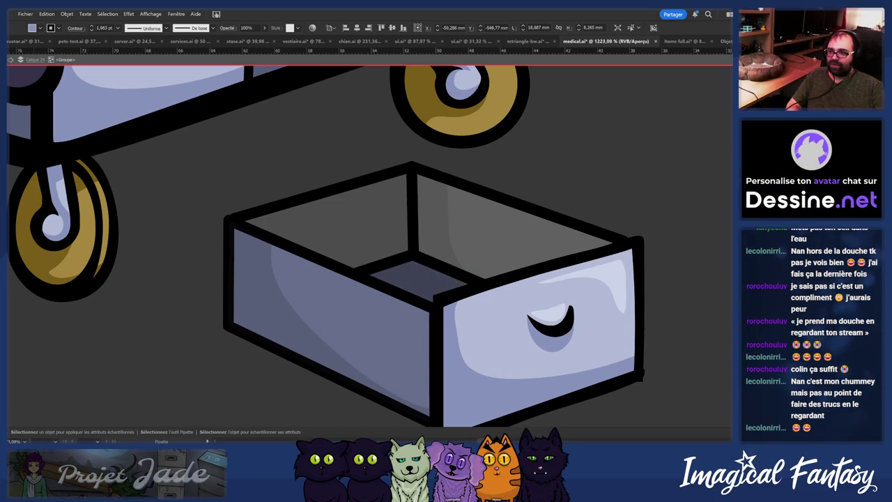
left_click(429, 277, "ctrl")
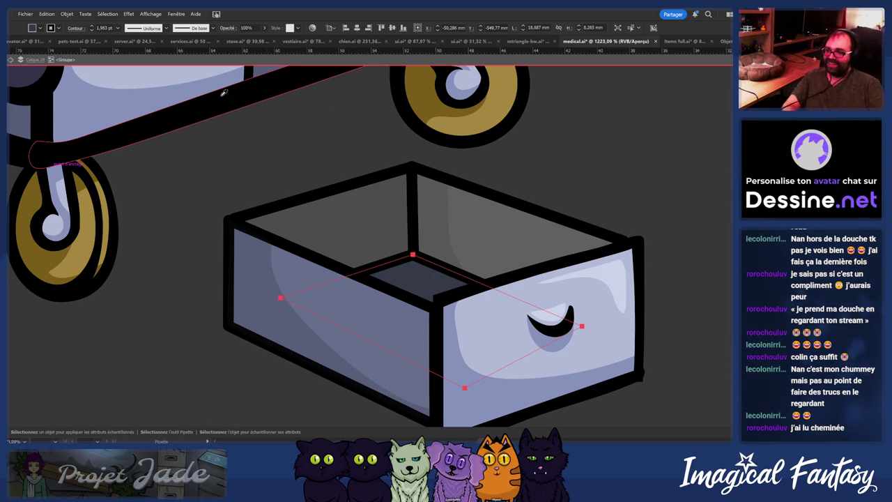
Step: Fill the drawer's left inner wall light lavender, undoing the extra back-wall change
key("a")
left_click(335, 246)
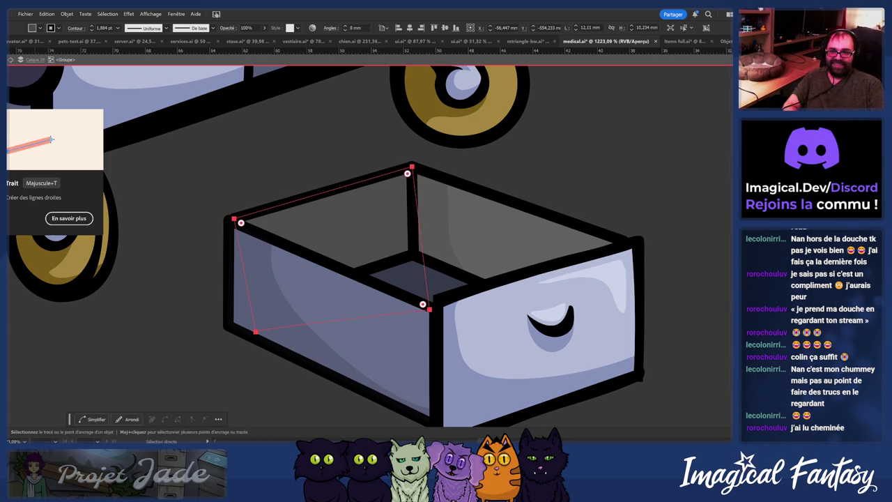
key("comma")
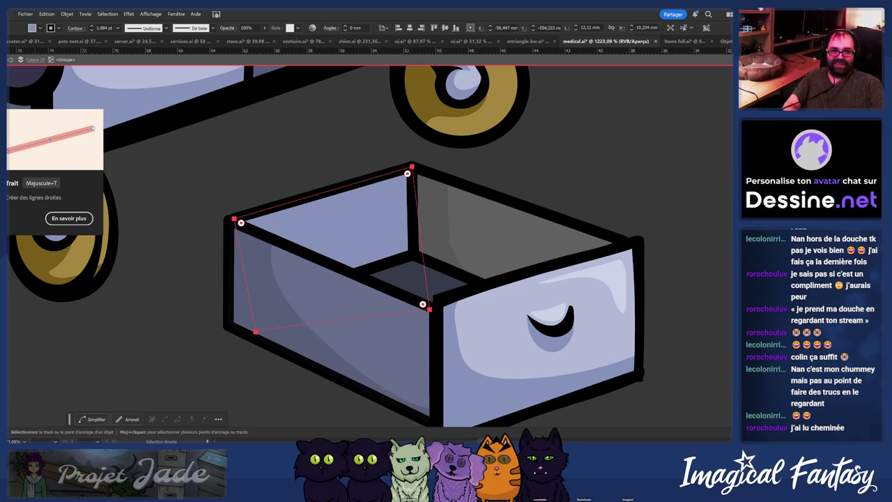
key("ctrl+shift+a")
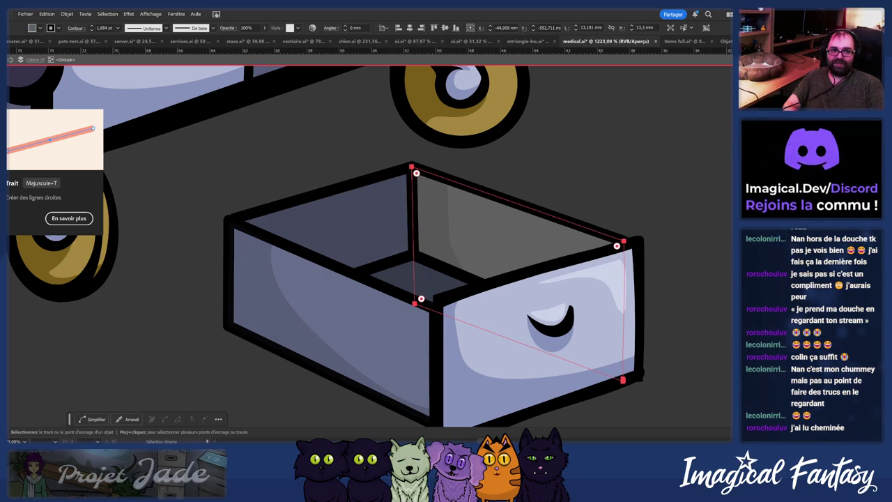
key("ctrl+z")
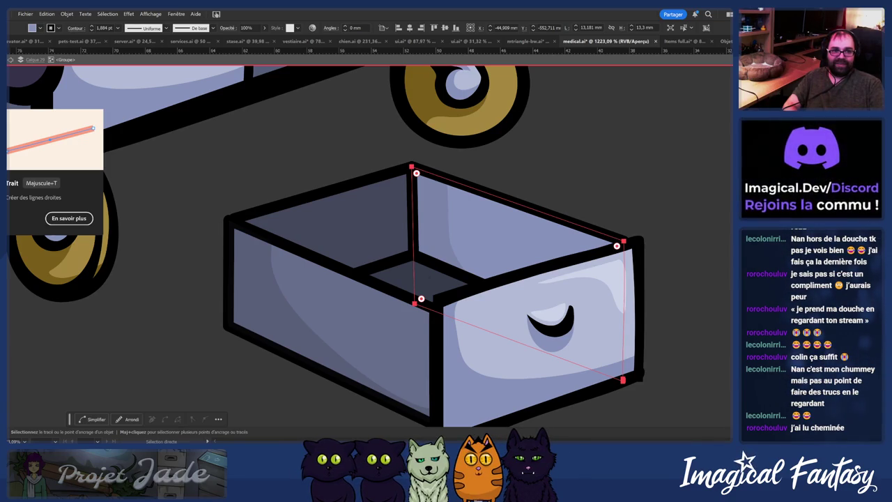
key("ctrl+z")
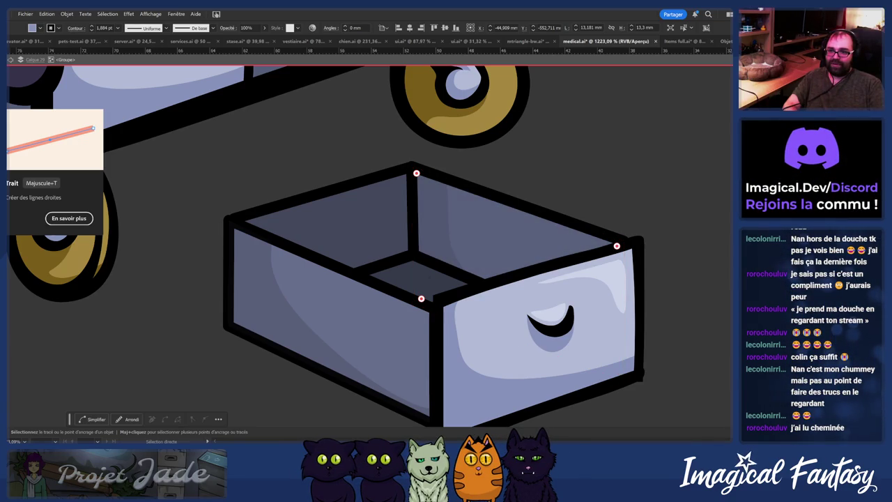
key("z")
left_click_drag(632, 202, 230, 235)
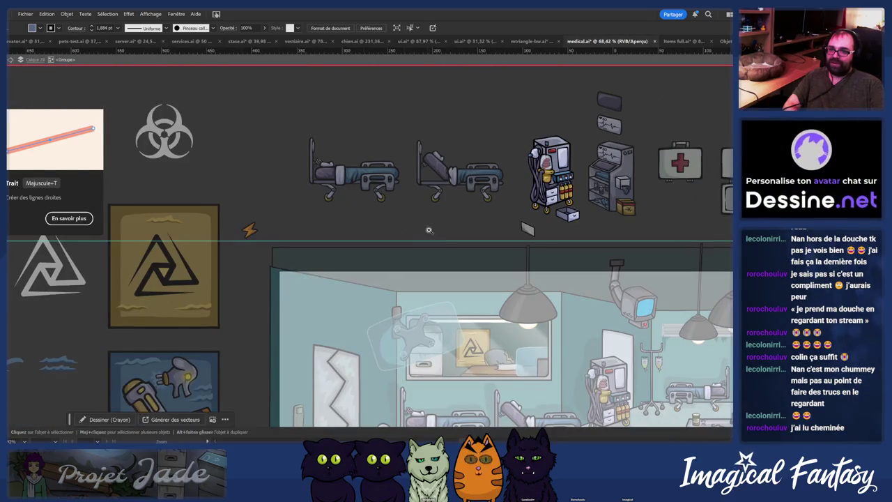
Step: Zoom back in on the drawer, then switch to the Dessine.net Advent calendar in the browser
left_click_drag(577, 189, 658, 201)
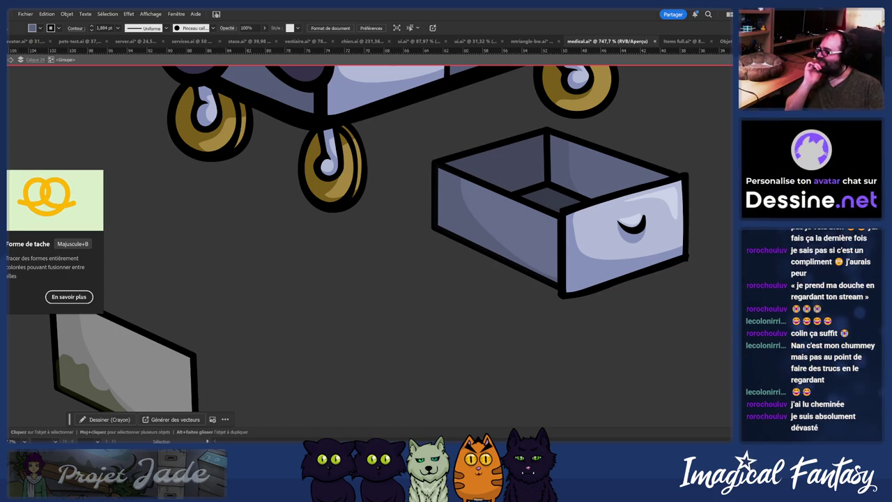
key("alt+Tab")
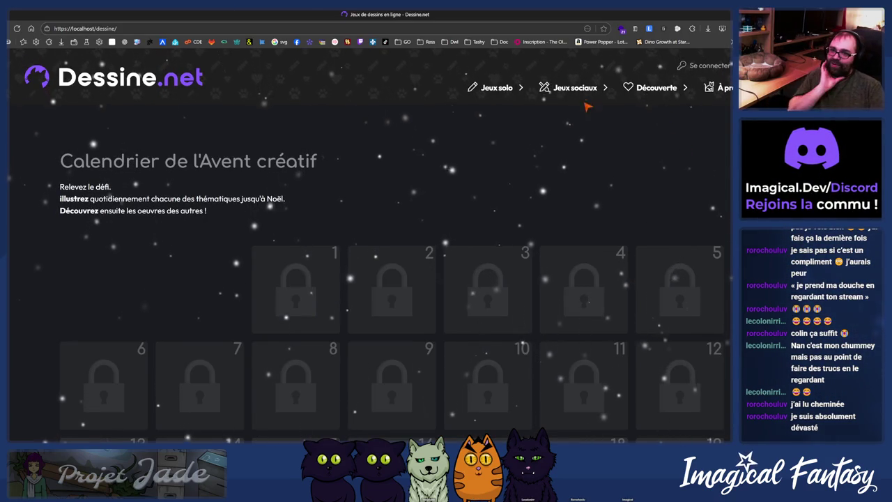
Step: Log in to Dessine.net with the existing account
left_click(651, 128)
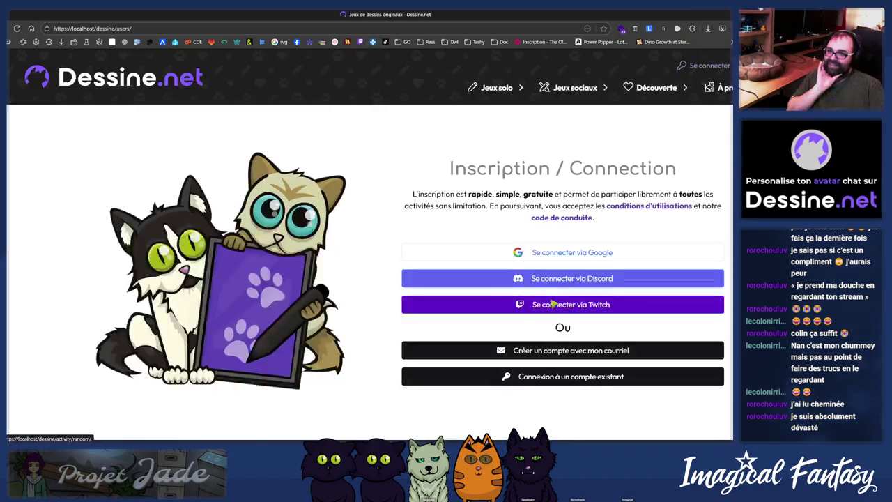
left_click(539, 379)
left_click(423, 259)
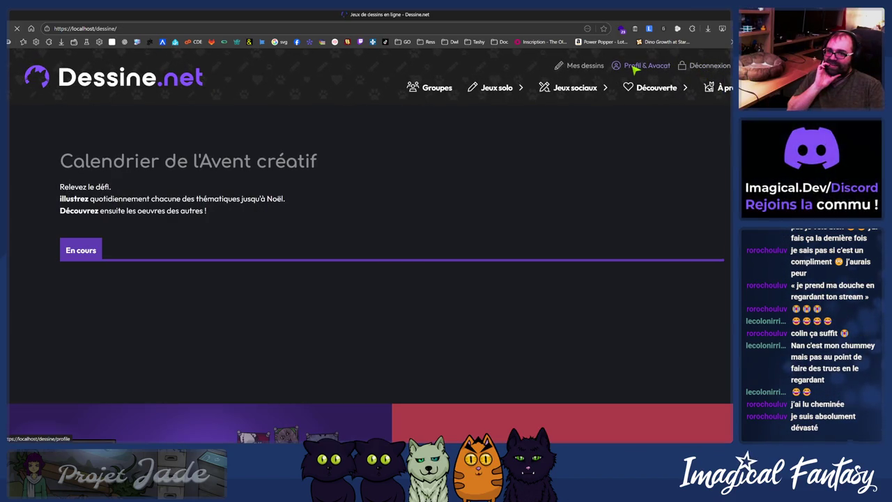
Step: On the Profil & Avacat page, try the blank, heart-eyed cat and test avatars
left_click(635, 67)
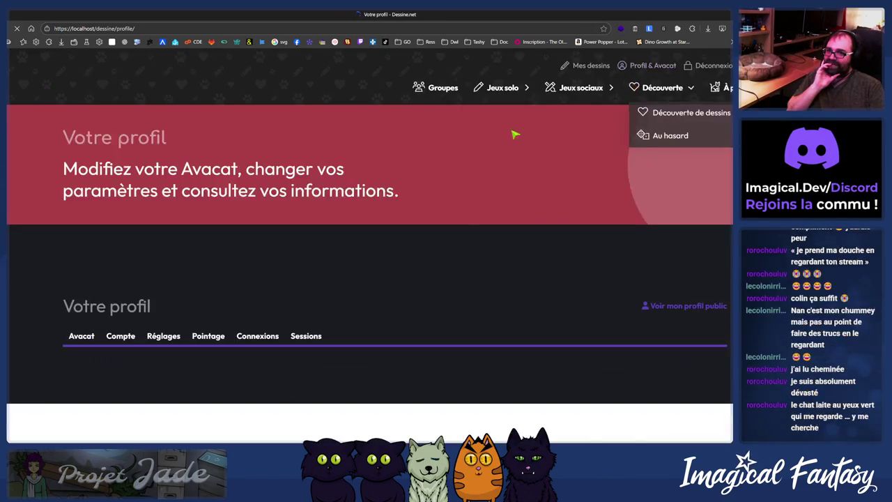
scroll(345, 279, "down", 3)
scroll(360, 267, "down", 1)
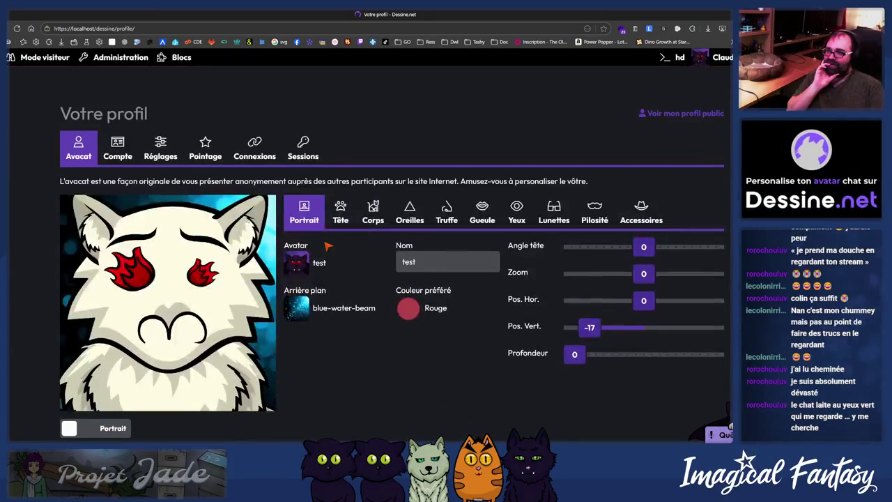
scroll(344, 257, "up", 1)
left_click(328, 289)
left_click(303, 320)
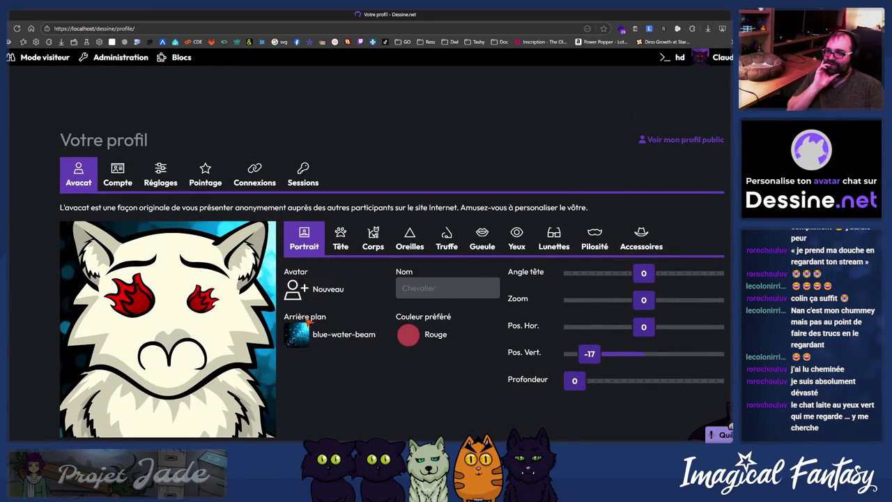
left_click(342, 321)
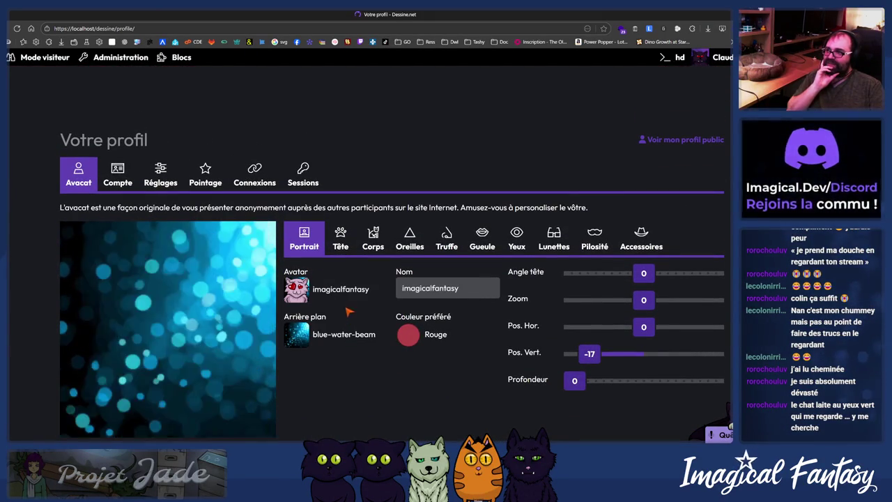
left_click(328, 289)
left_click(383, 330)
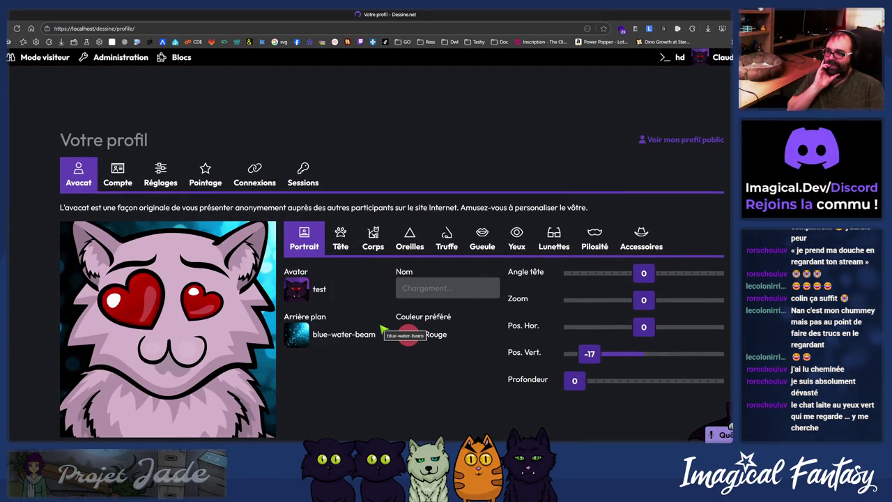
Step: Select the pink heart-eyed cat avatar and save it to the profile
scroll(641, 331, "down", 1)
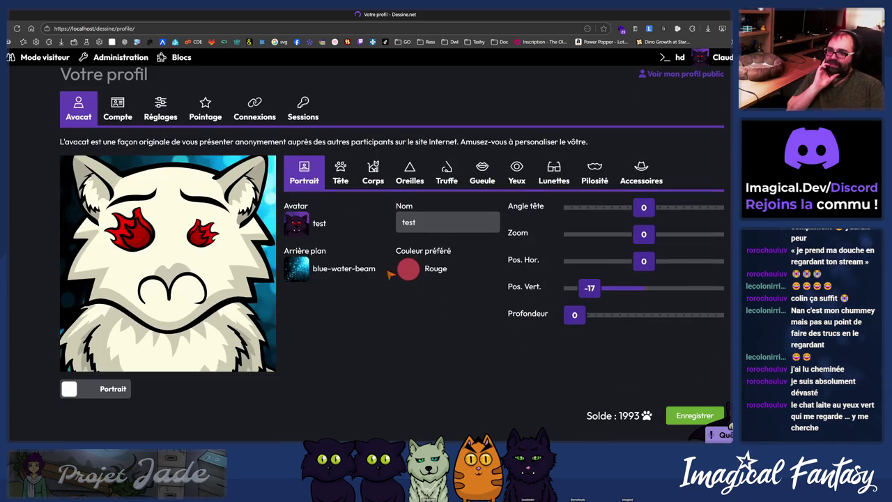
left_click(320, 223)
left_click(345, 259)
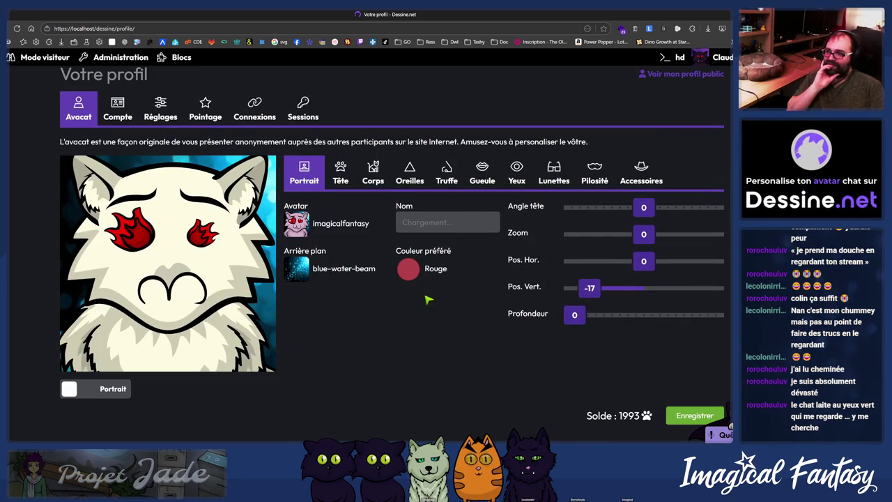
scroll(695, 390, "down", 1)
left_click(694, 375)
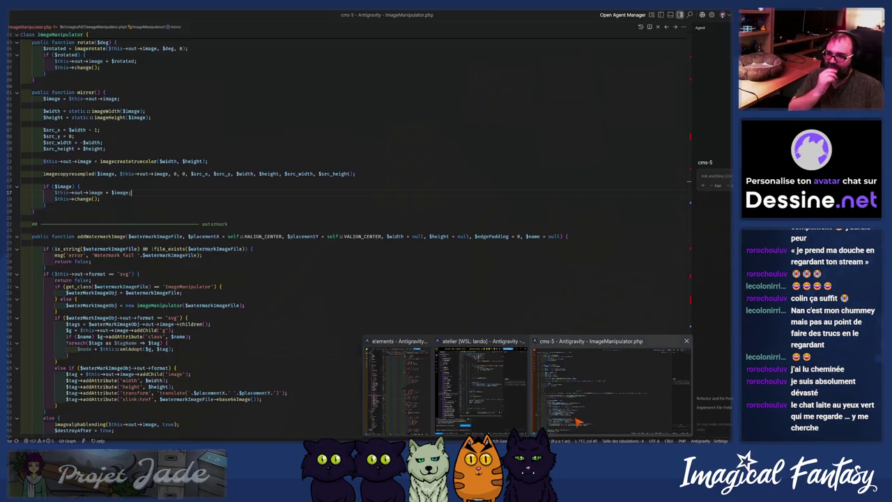
left_click(577, 421)
Step: Replace the svg block's return with 'if (!is_object($watermarkImageFile)) return false;'
left_click(244, 174)
key("ctrl+z")
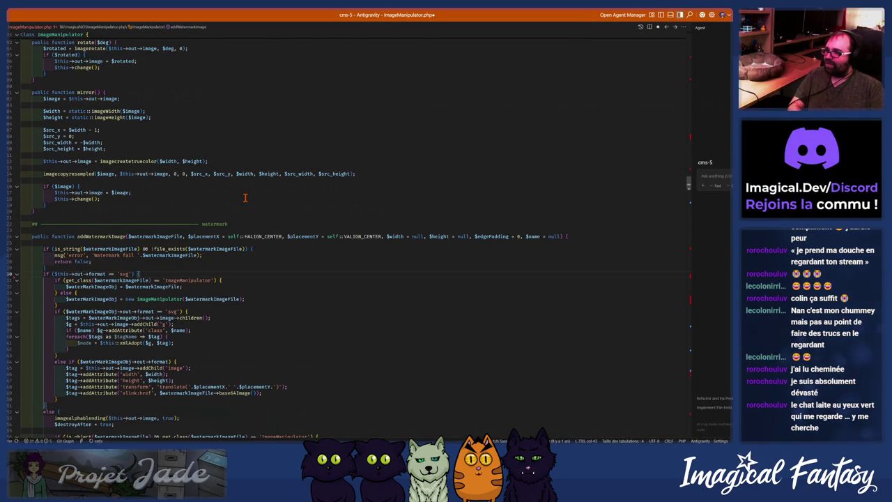
key("Return")
type("return false;")
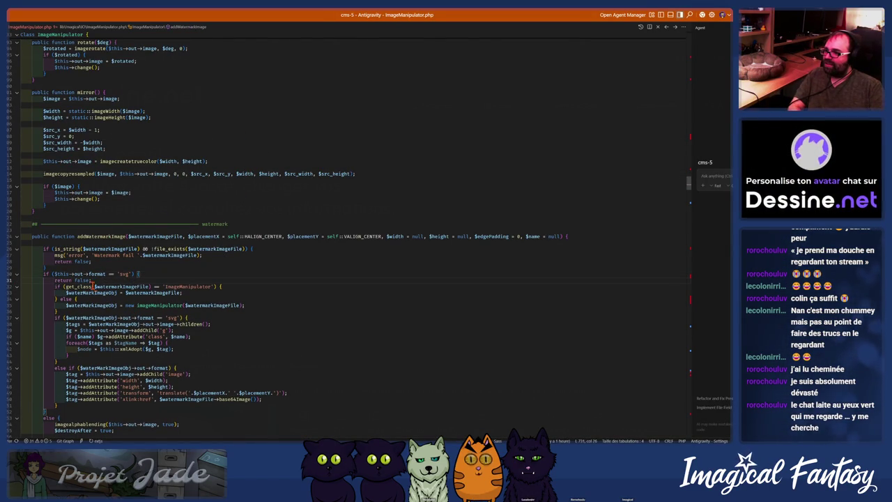
left_click(71, 274)
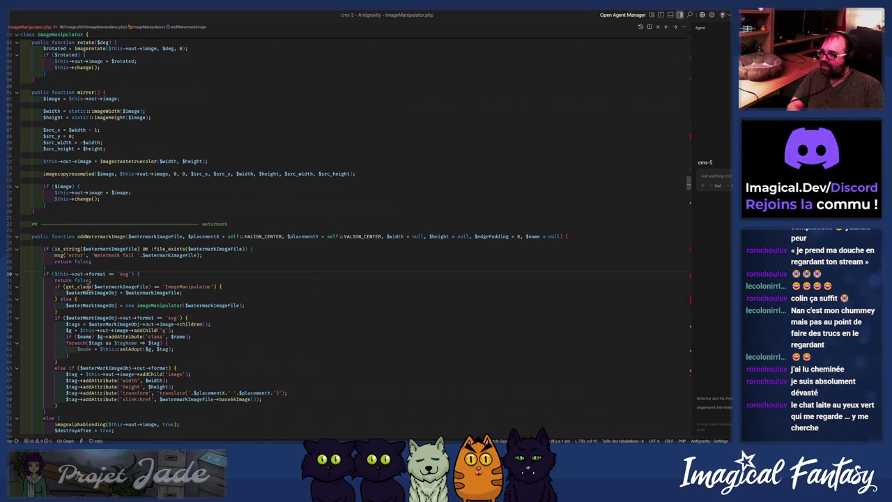
double_click(55, 274)
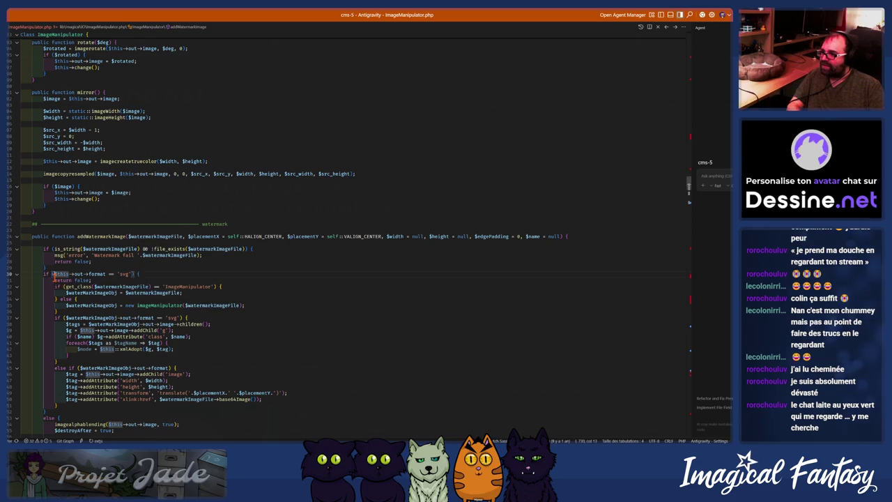
key("Tab")
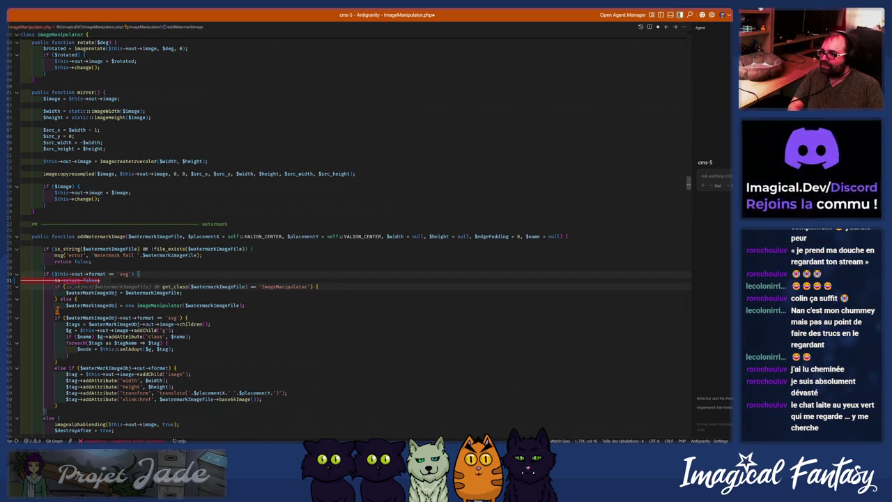
key("Escape")
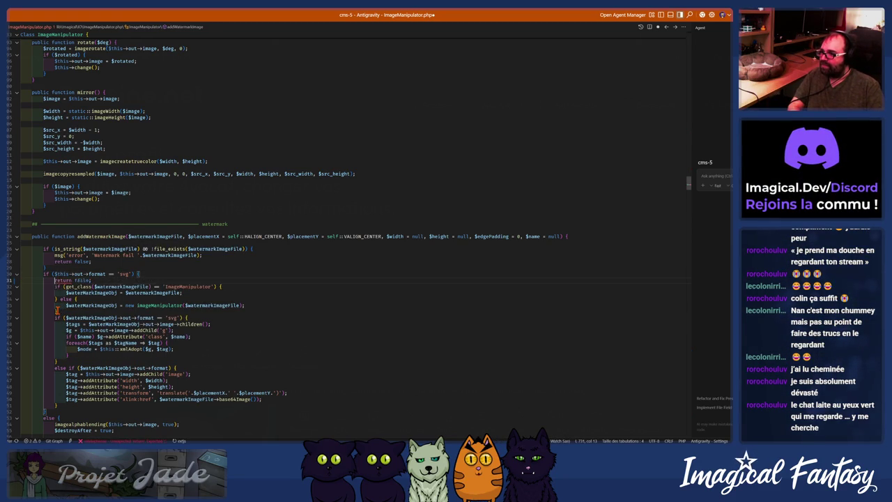
type("if (!is_")
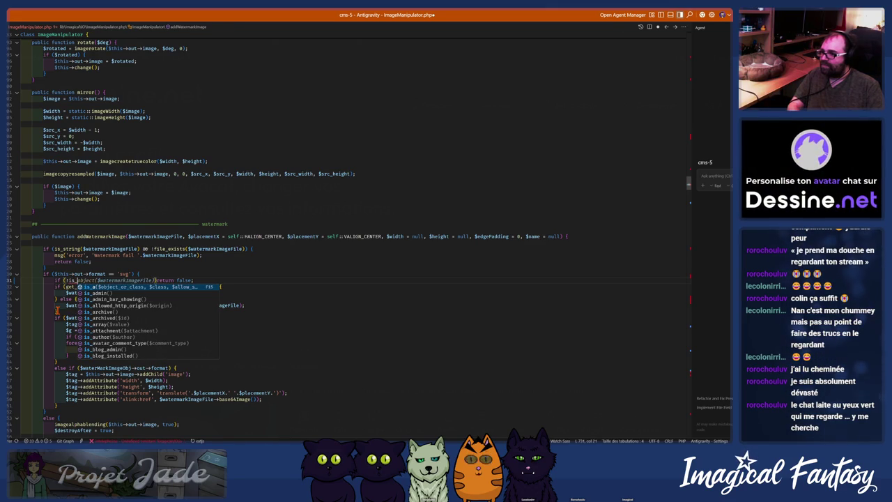
type("obj")
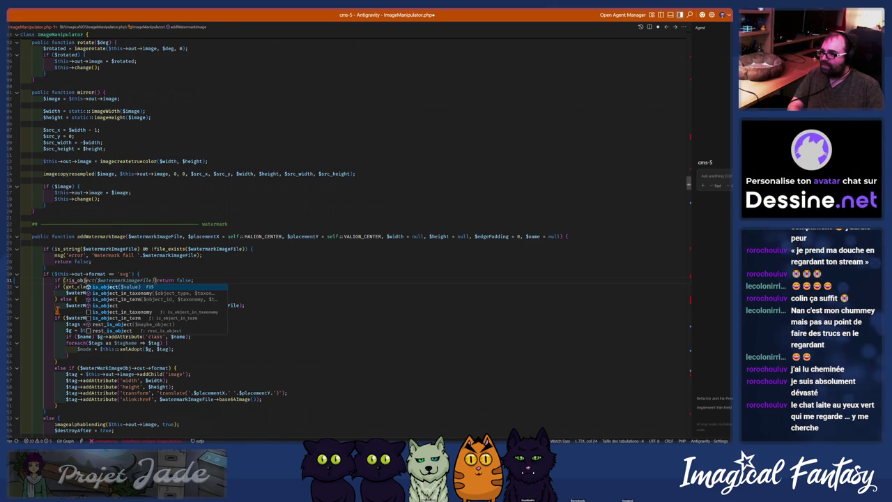
key("Tab")
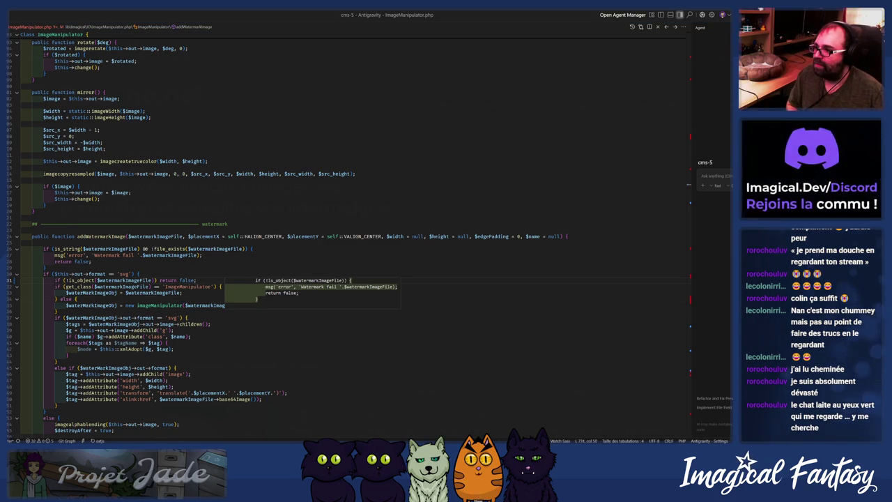
key("alt+Tab")
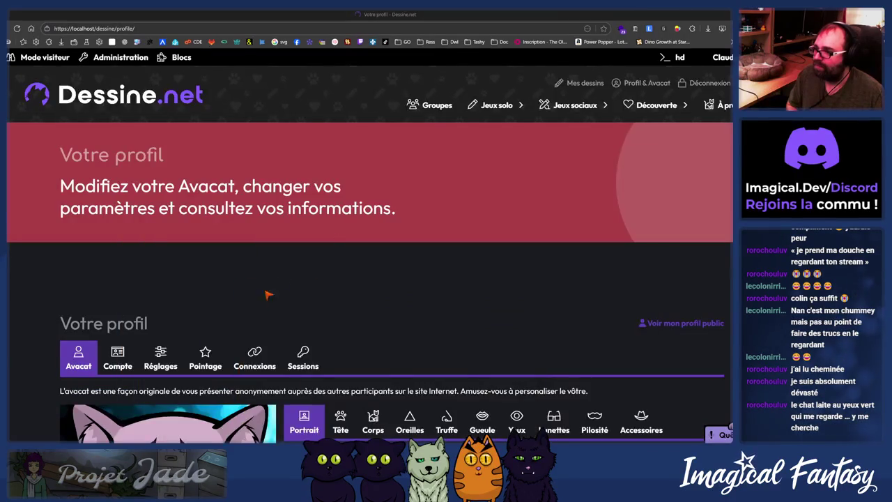
Step: Scroll the profile page to confirm the heart-eyed cat avatar, then switch to Fork
scroll(490, 312, "down", 3)
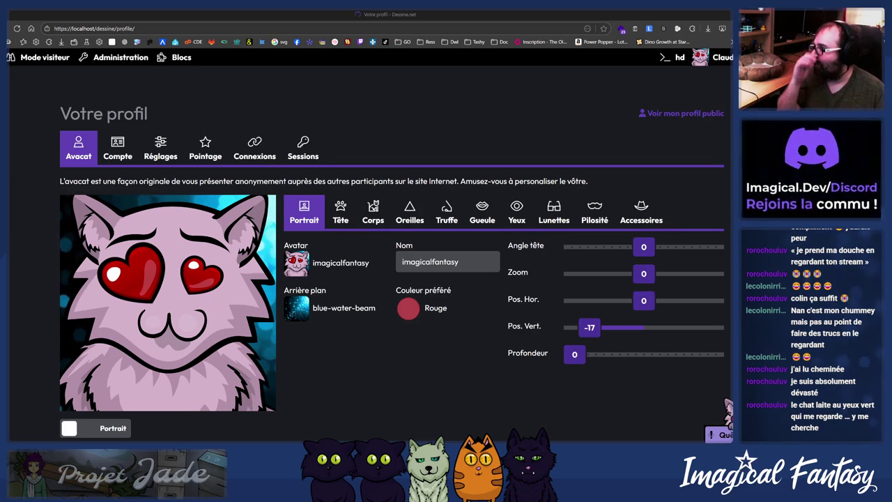
key("alt+Tab")
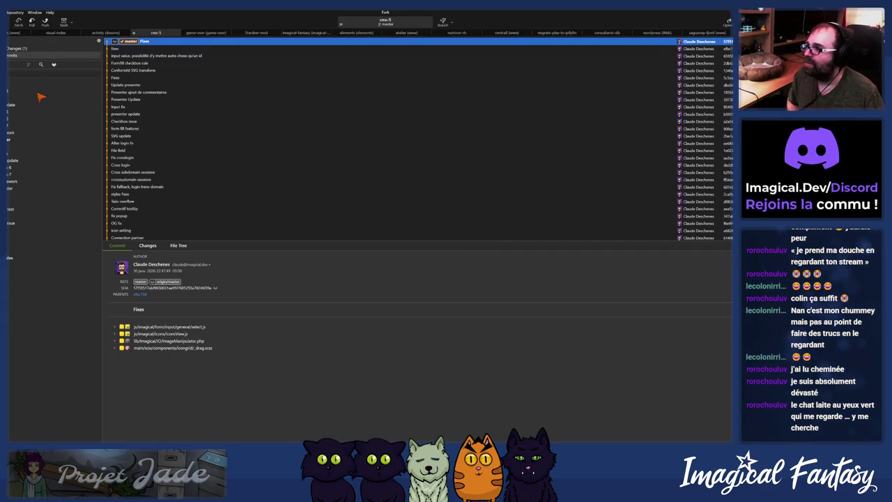
Step: Stage and commit the ImageManipulator.php fix as 'Correctif' and push to origin
left_click(16, 48)
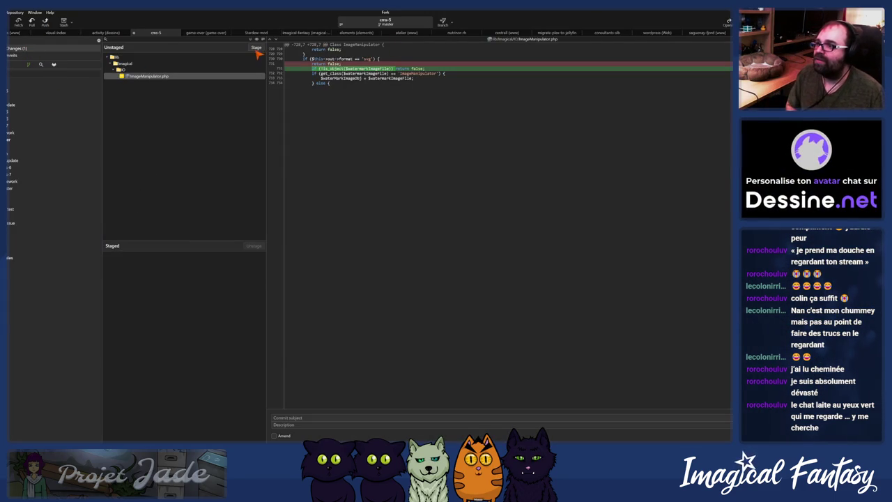
key("ctrl+s")
left_click(379, 417)
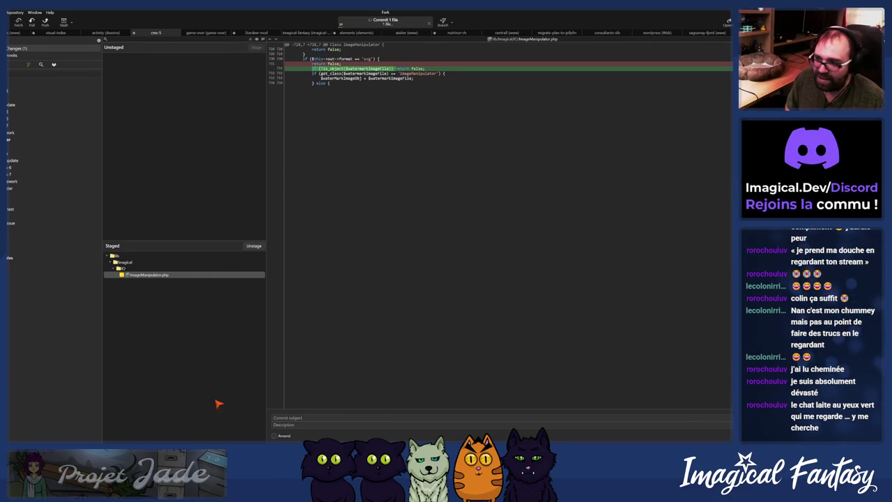
key("alt+Tab")
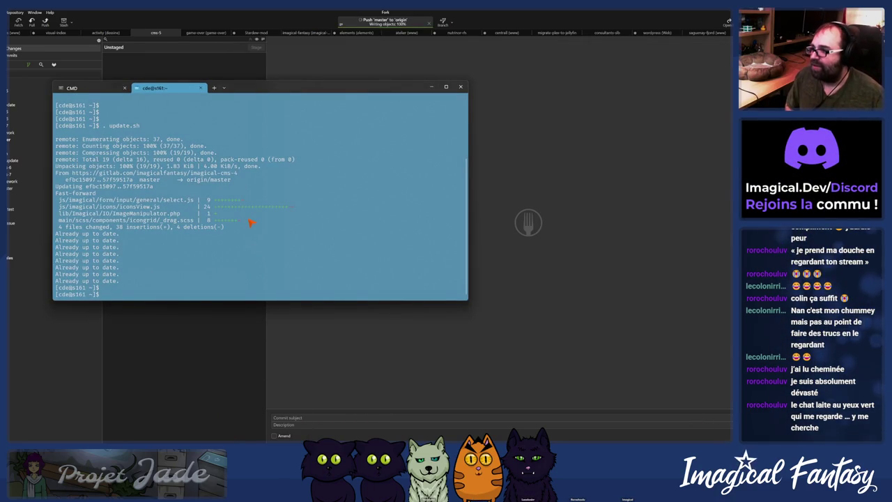
Step: Rerun the server's update.sh script and minimise the terminal
key("Up")
key("Return")
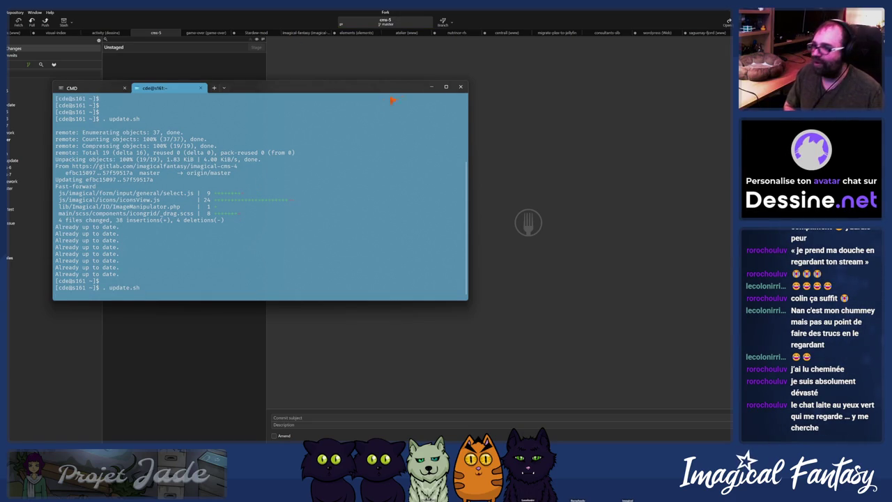
left_click(432, 87)
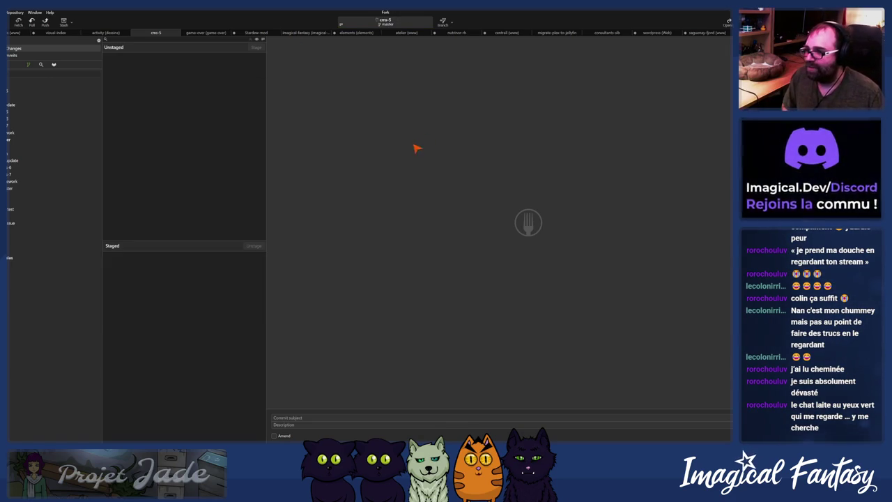
key("alt+Tab")
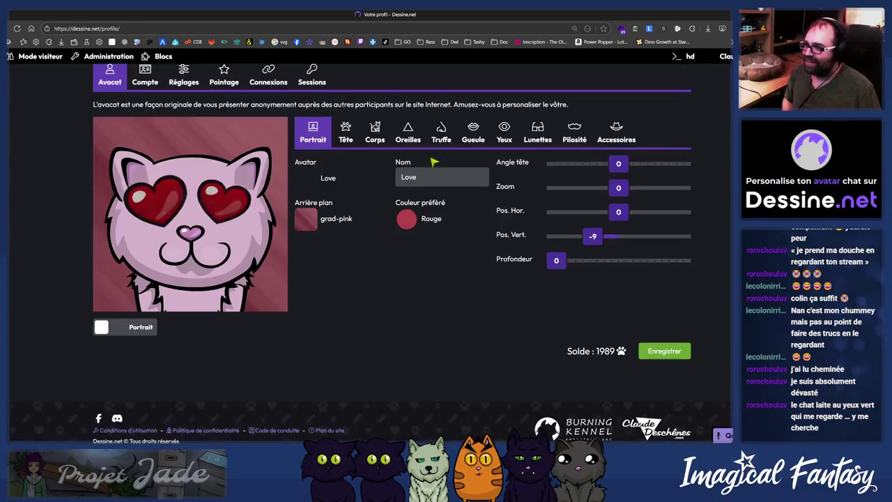
Step: Save the Love avatar, then save Anonymus, then save Imagical as the current avatar
left_click(662, 351)
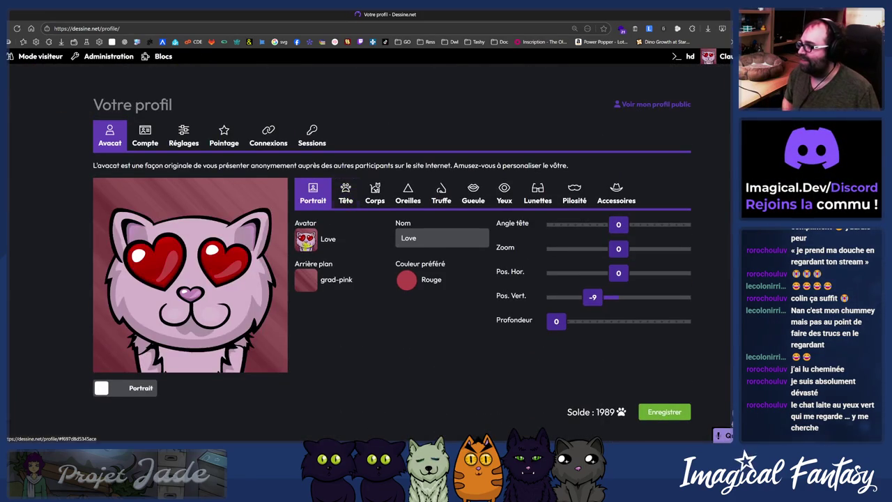
left_click(323, 241)
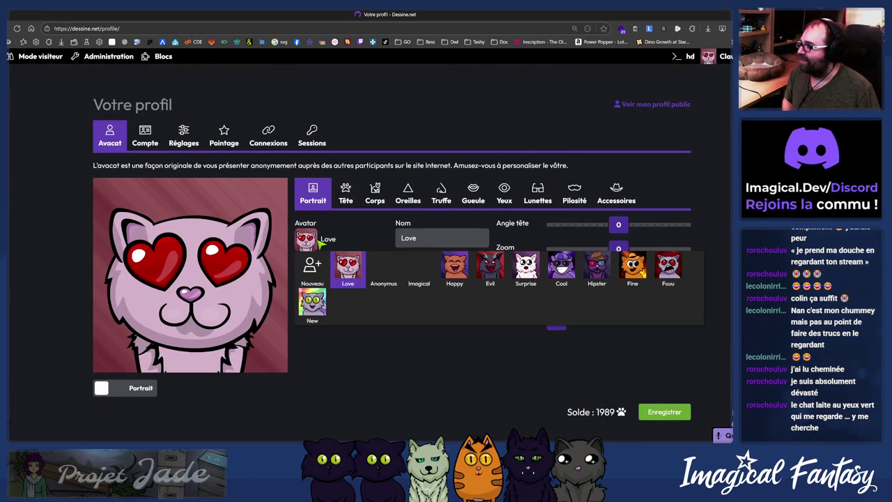
left_click(383, 268)
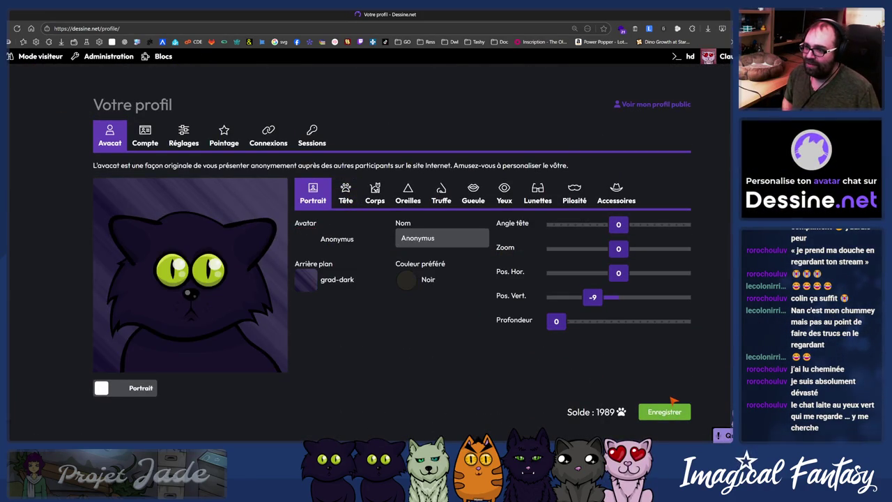
left_click(664, 412)
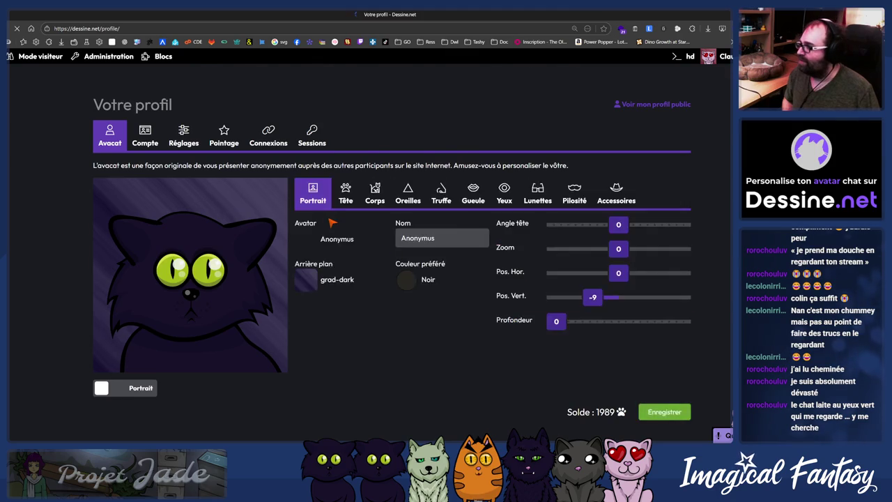
left_click(328, 239)
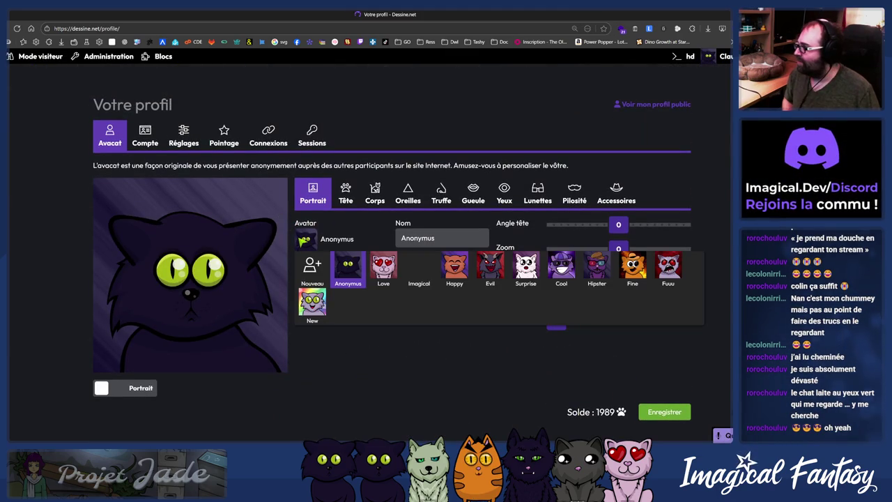
left_click(417, 276)
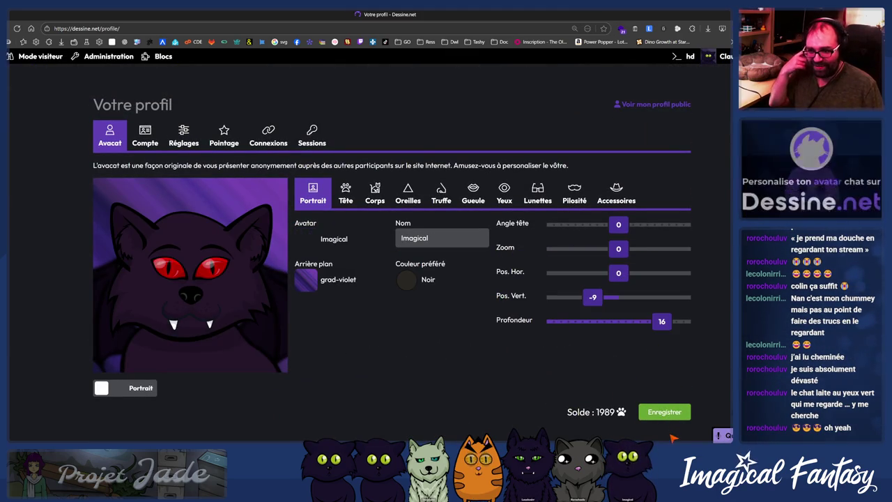
left_click(666, 415)
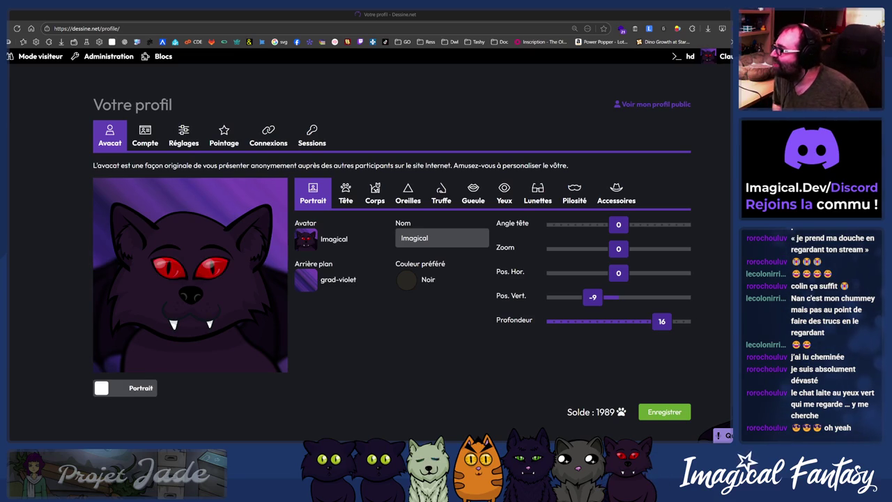
Step: Edit the page address toward dessine.net/stream/
key("ctrl+l")
key("End")
key("BackSpace")
key("BackSpace")
key("BackSpace")
type("t/tw")
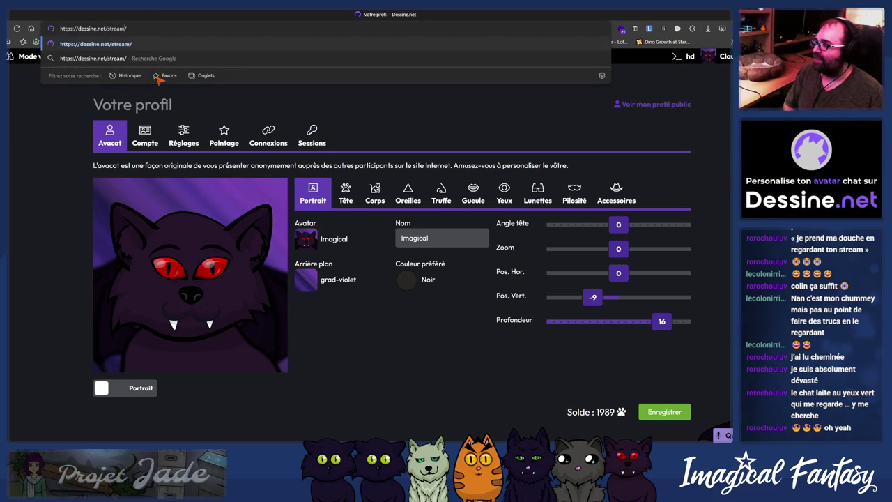
Step: Load dessine.net/stream/, then change the address to dessine.net/twitch/ and load it
key("Return")
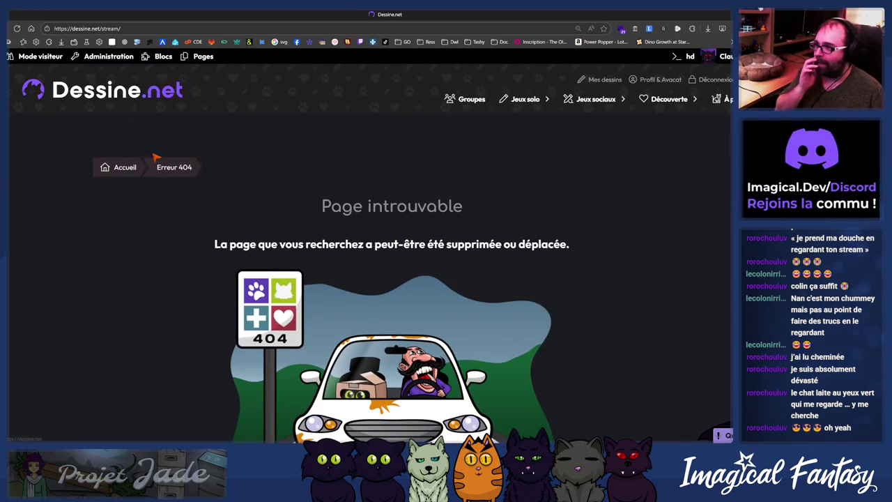
key("ctrl+l")
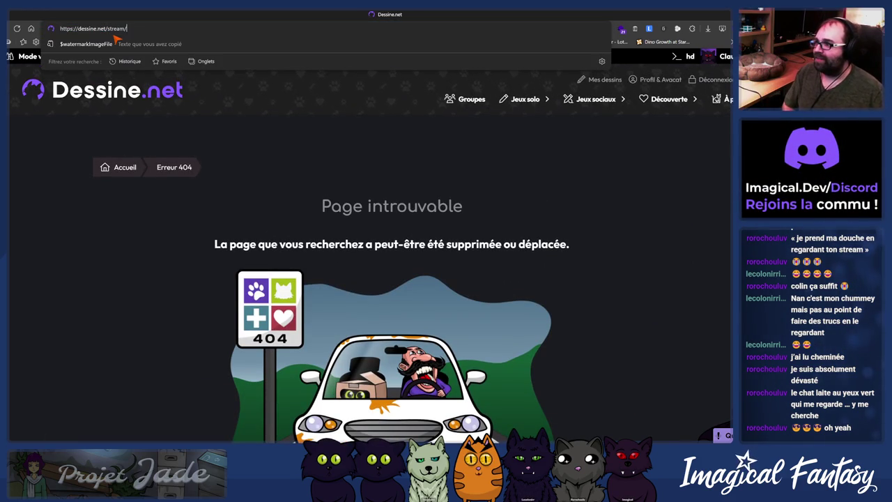
key("BackSpace")
key("BackSpace")
key("BackSpace")
type("witch")
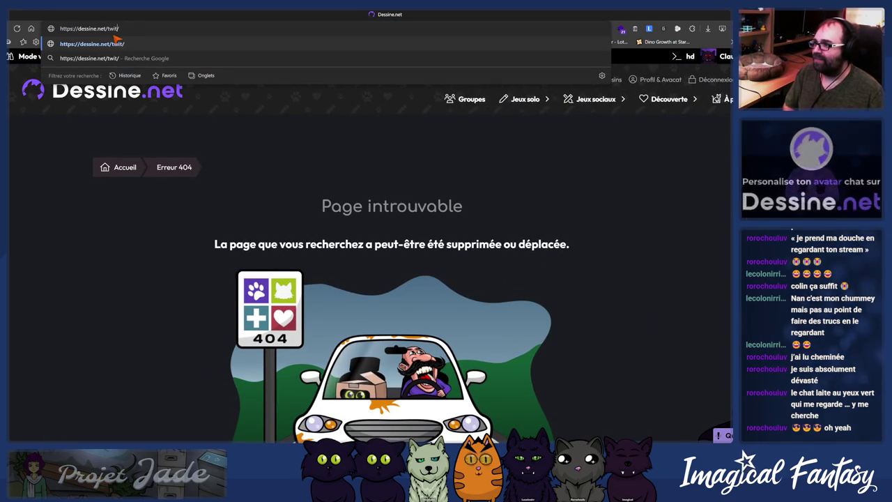
key("Return")
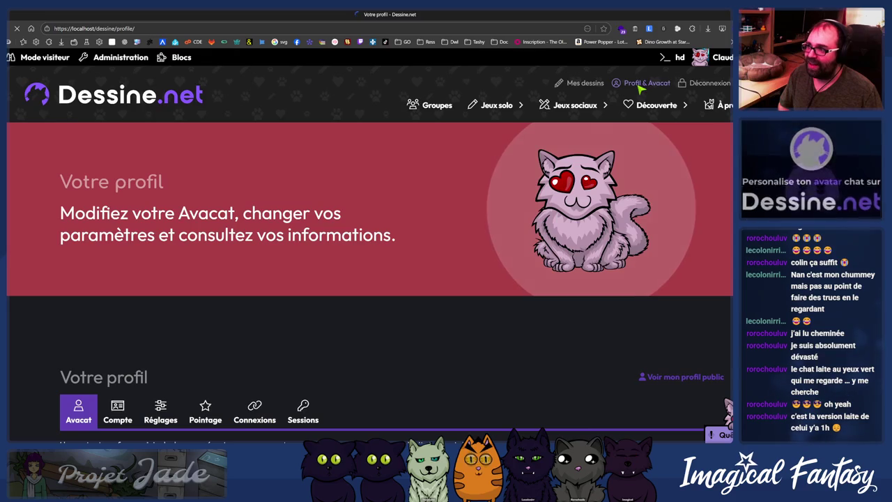
Step: Browse the avatar's body, head and ear settings and face traits list without changing anything
scroll(166, 318, "down", 2)
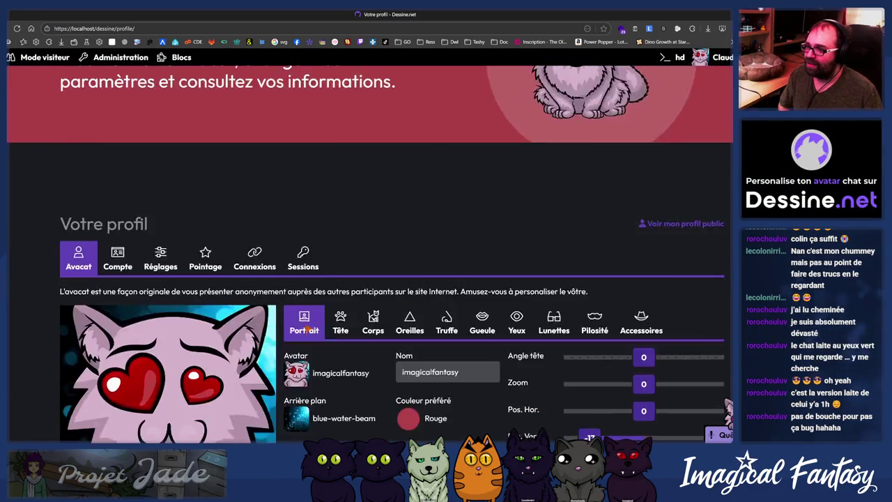
scroll(279, 279, "down", 3)
left_click(371, 175)
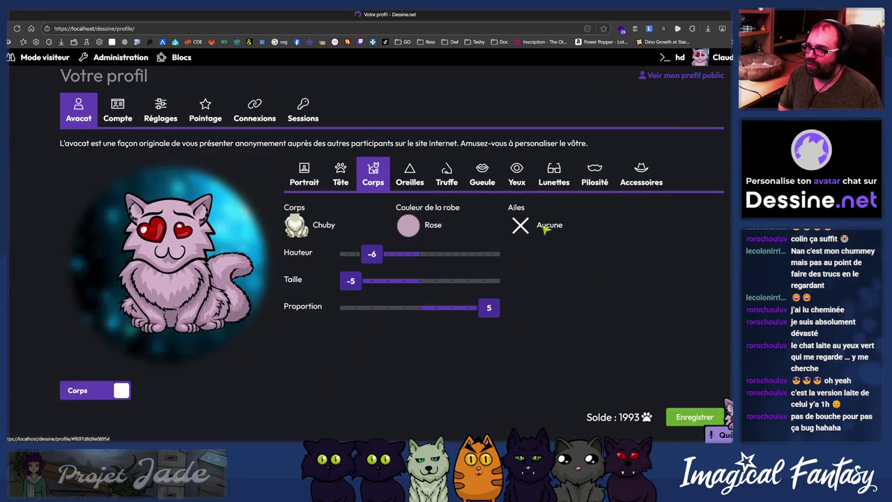
left_click(340, 174)
left_click(409, 174)
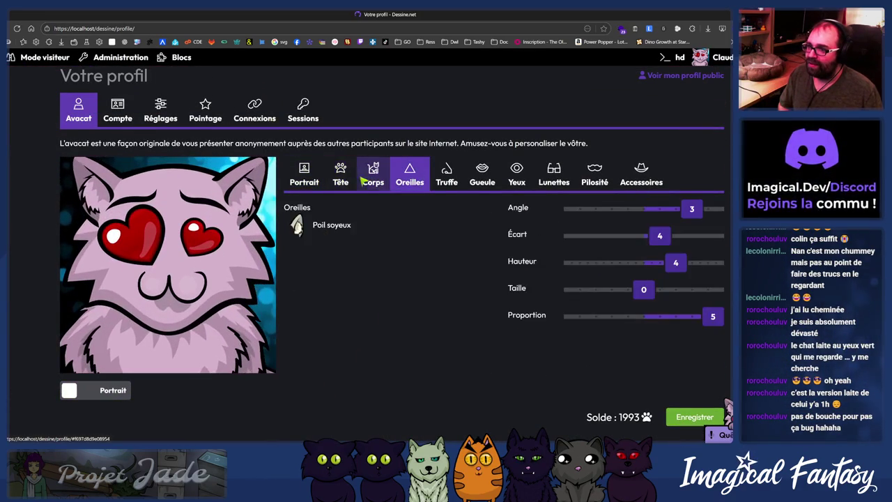
left_click(342, 174)
left_click(521, 225)
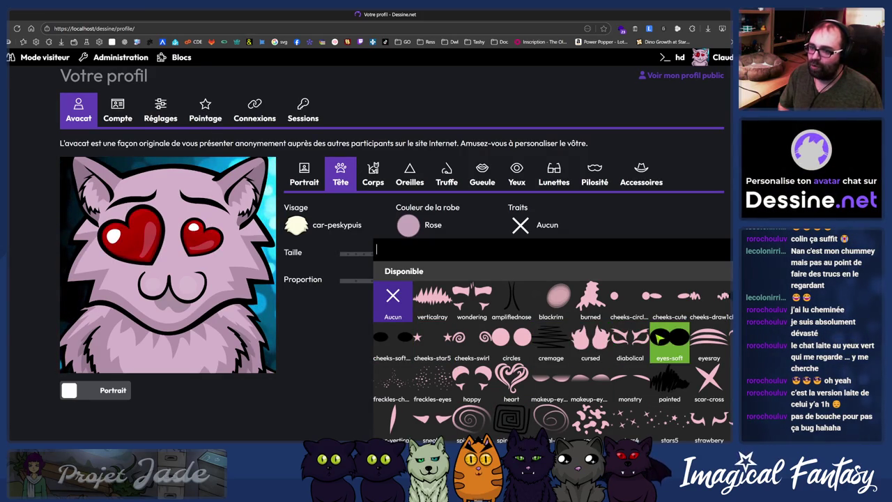
left_click(298, 369)
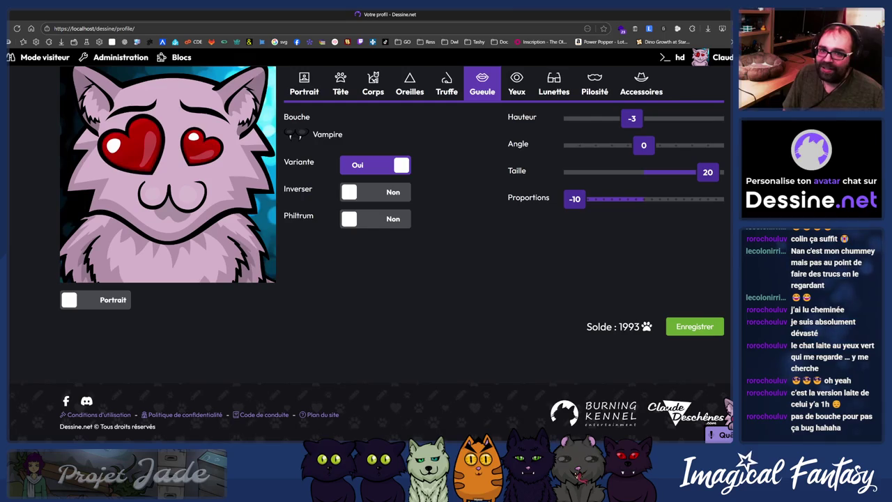
key("alt+Tab")
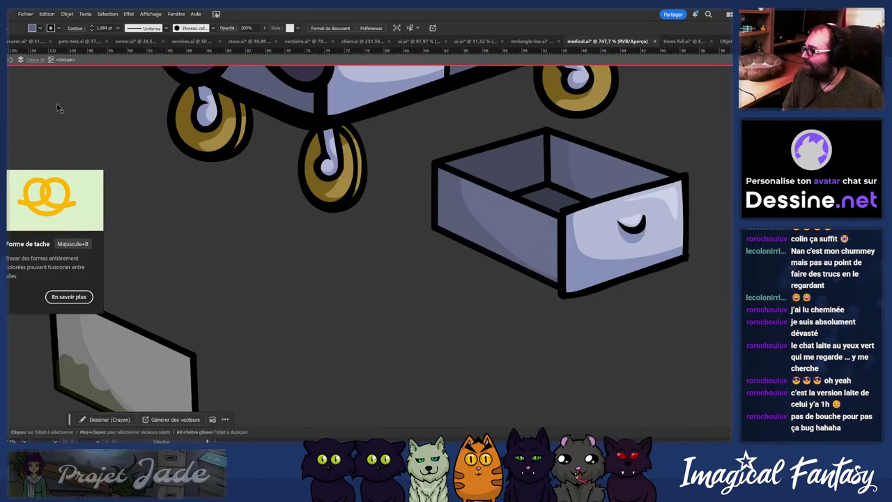
Step: Enter the loose drawer's group for editing, then zoom out to the whole anesthesia machine
scroll(453, 232, "down", 5)
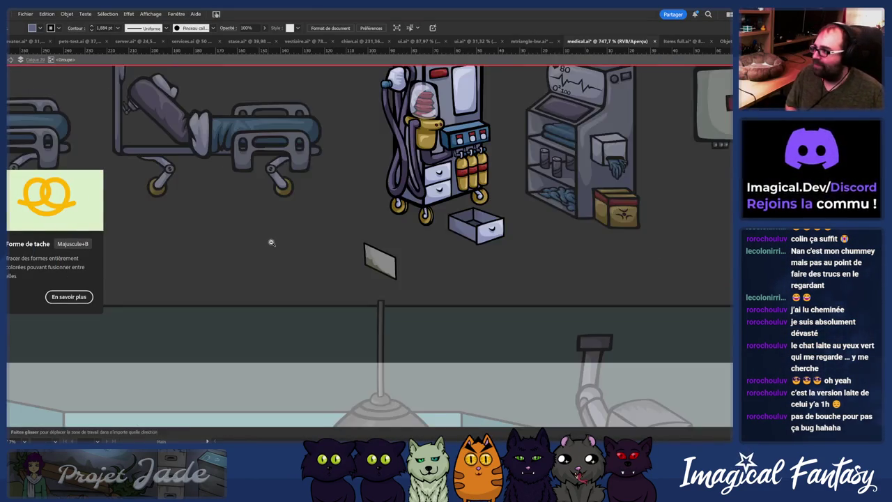
scroll(395, 238, "up", 5)
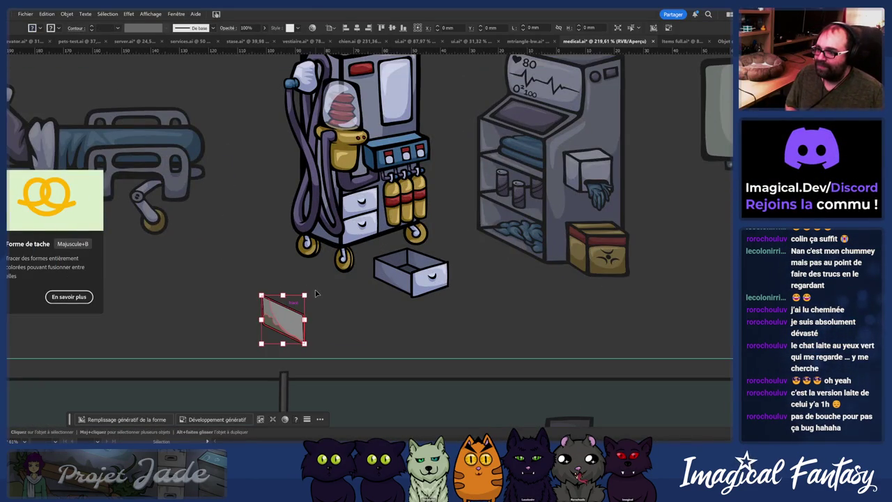
scroll(550, 245, "up", 3)
scroll(390, 237, "up", 3)
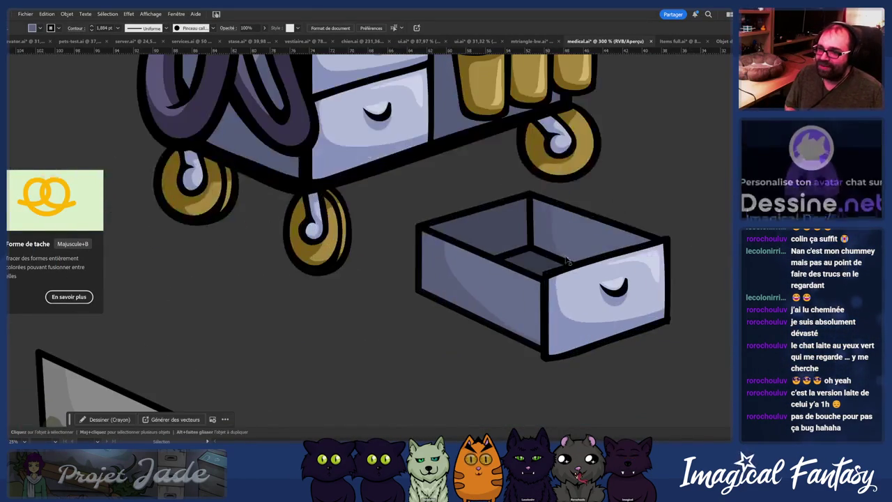
left_click(382, 240)
double_click(382, 240)
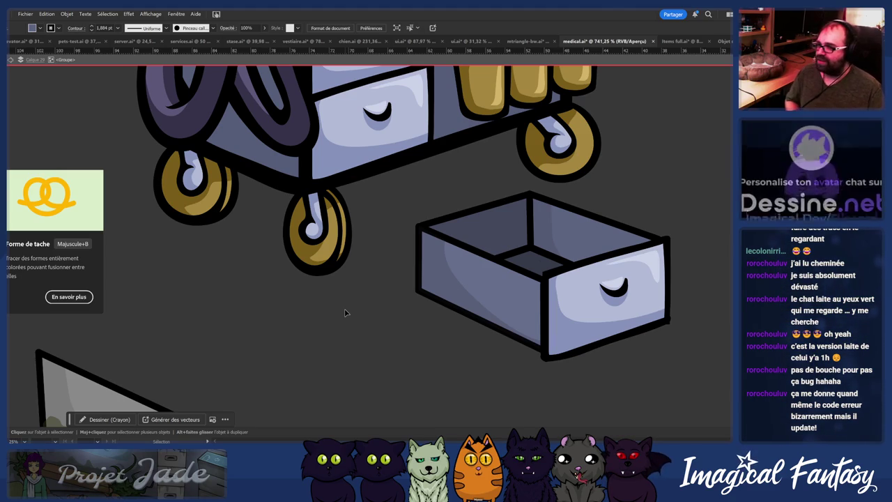
key("z")
mouse_move(399, 121)
left_mouse_down()
mouse_move(292, 302)
mouse_move(390, 257)
mouse_move(314, 275)
left_mouse_up()
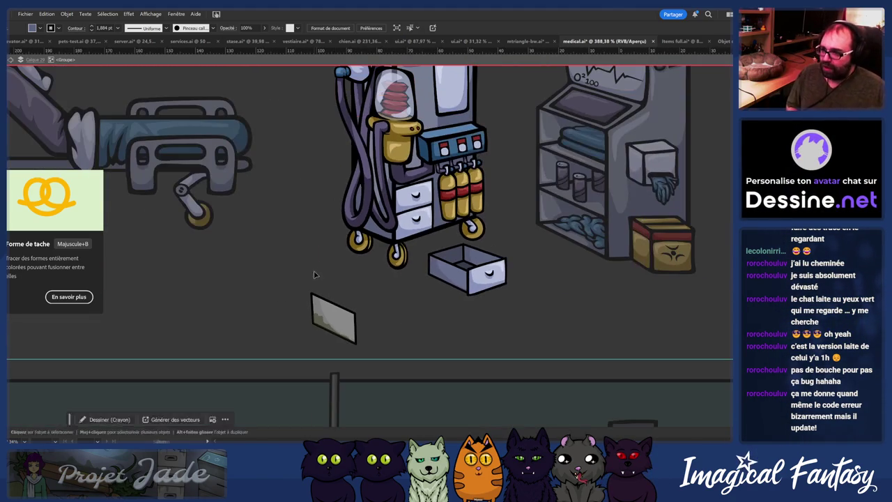
Step: Delete the stray grey quadrilateral below the anesthesia machine
left_click(328, 315)
key("Delete")
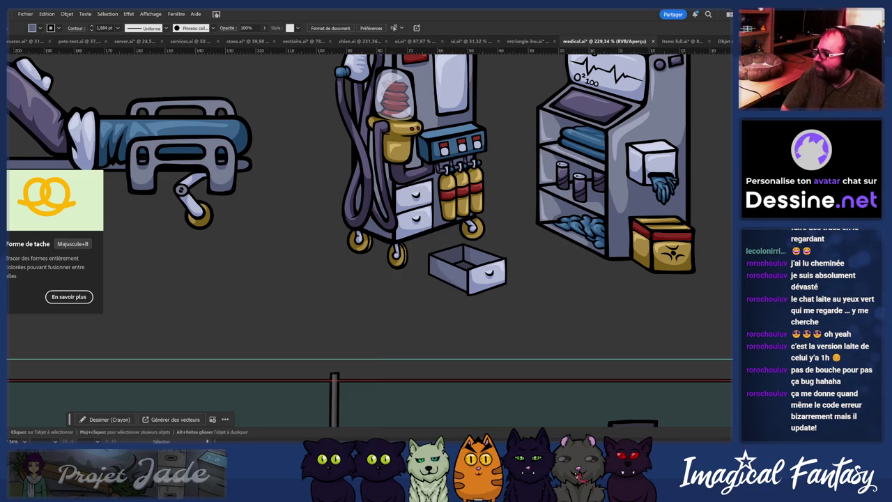
scroll(333, 254, "up", 3)
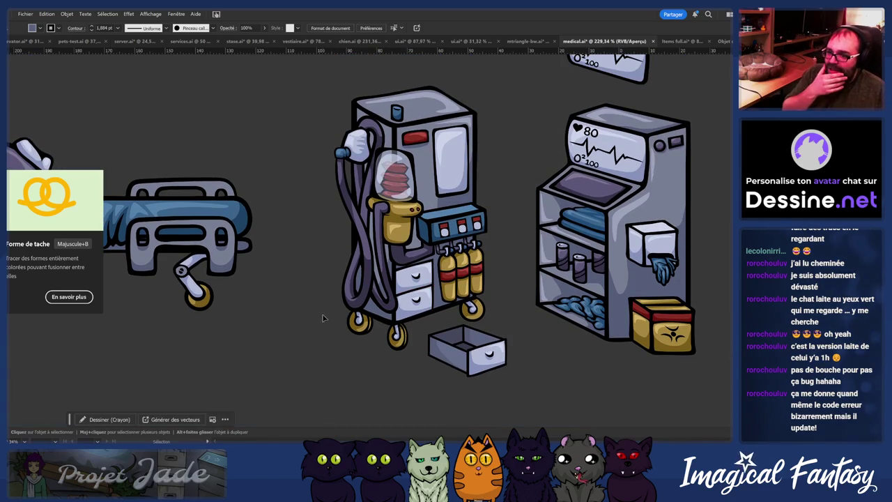
left_click(474, 347)
scroll(370, 322, "down", 5)
scroll(370, 322, "down", 3)
mouse_move(504, 314)
left_mouse_down()
mouse_move(334, 104)
mouse_move(452, 136)
left_mouse_up()
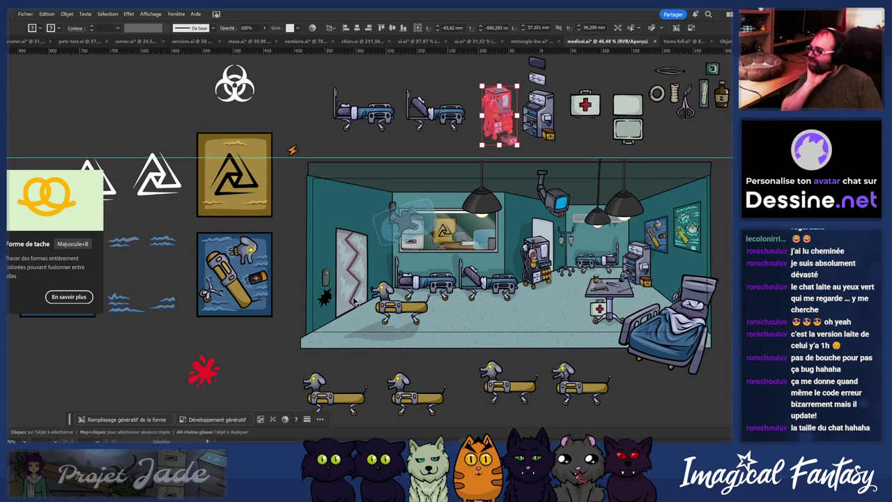
scroll(355, 301, "up", 2)
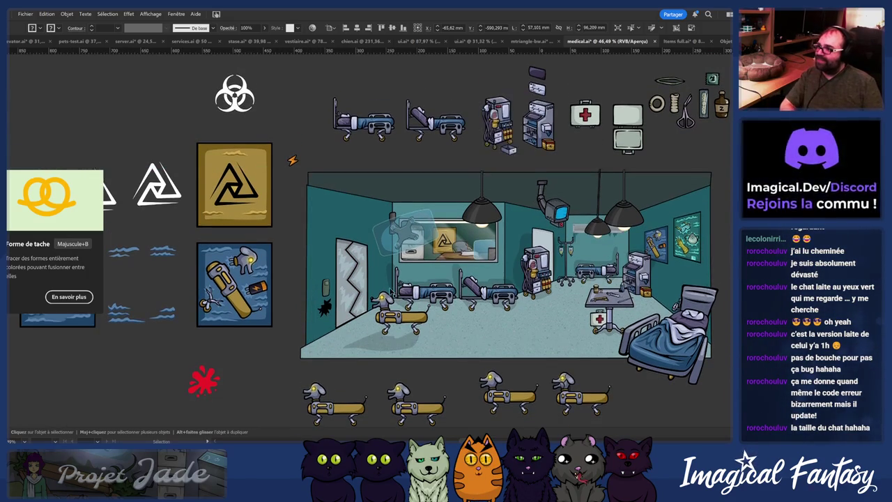
scroll(386, 289, "up", 5)
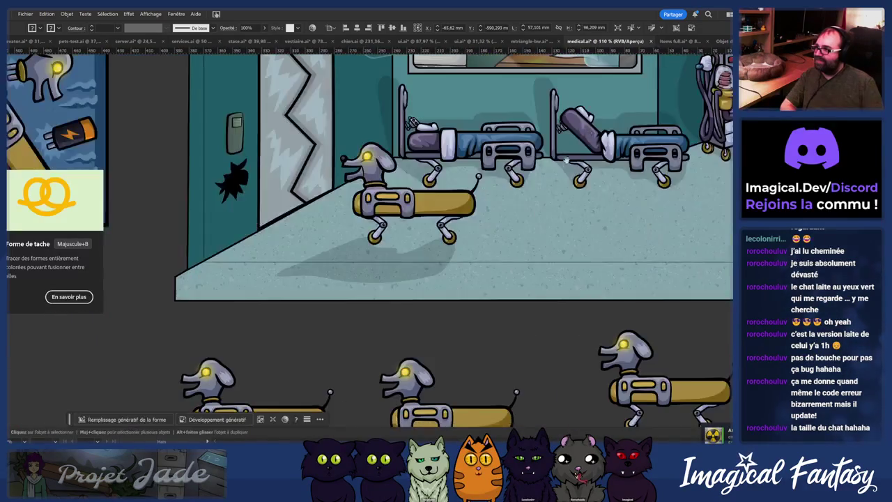
left_click_drag(582, 143, 333, 312)
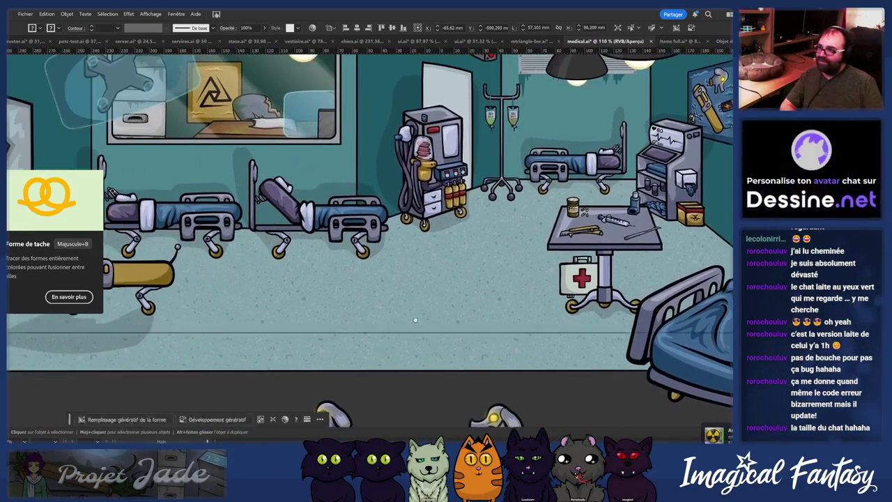
left_click_drag(333, 311, 476, 344)
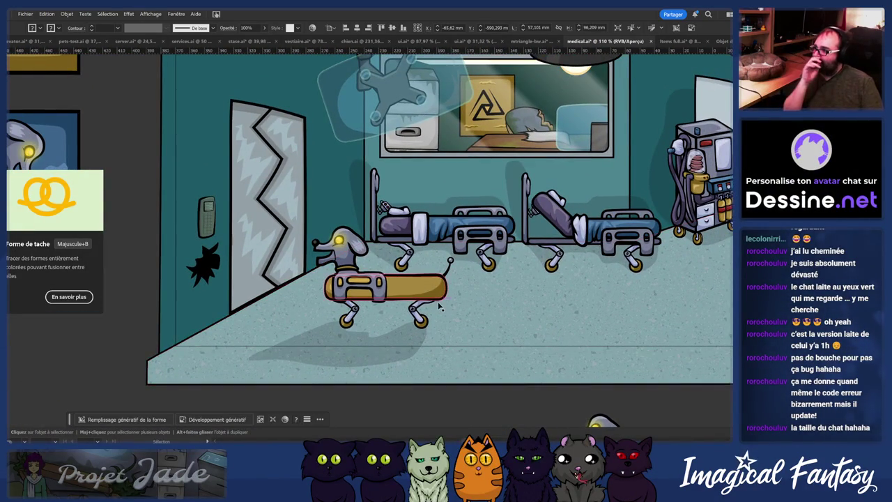
scroll(446, 313, "up", 2)
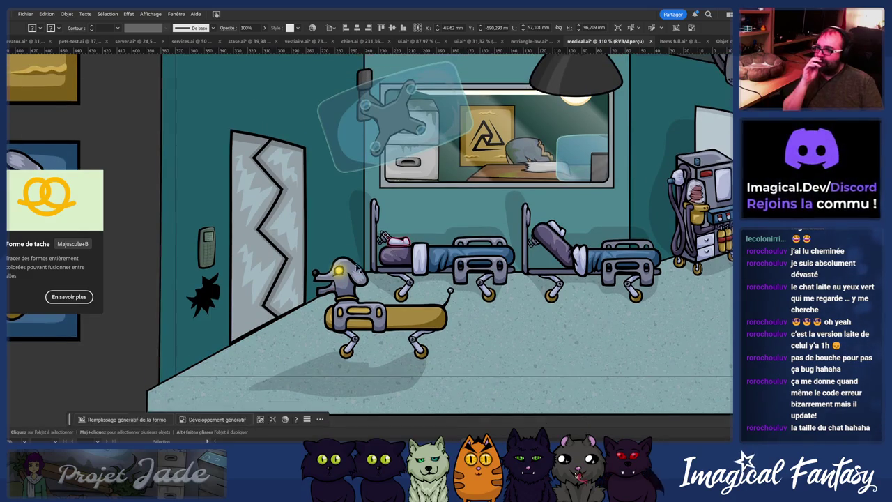
scroll(376, 279, "up", 2)
scroll(377, 278, "right", 5)
scroll(404, 289, "right", 1)
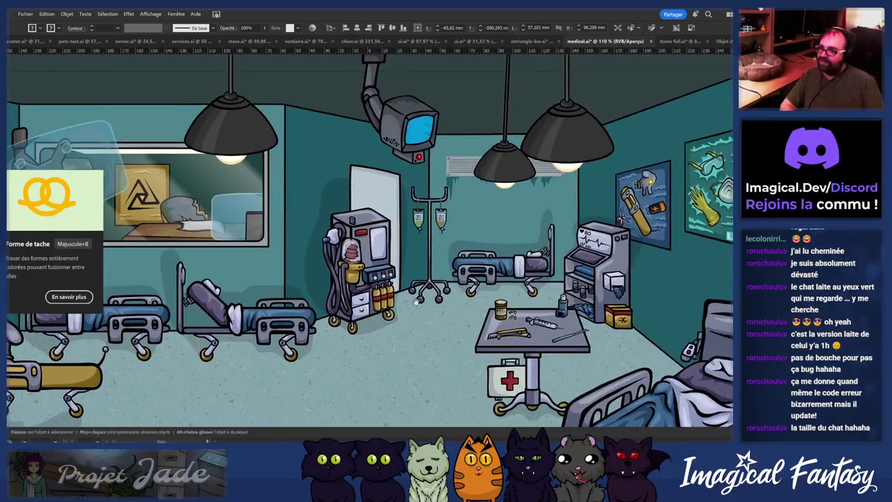
scroll(427, 301, "right", 1)
scroll(427, 301, "right", 1)
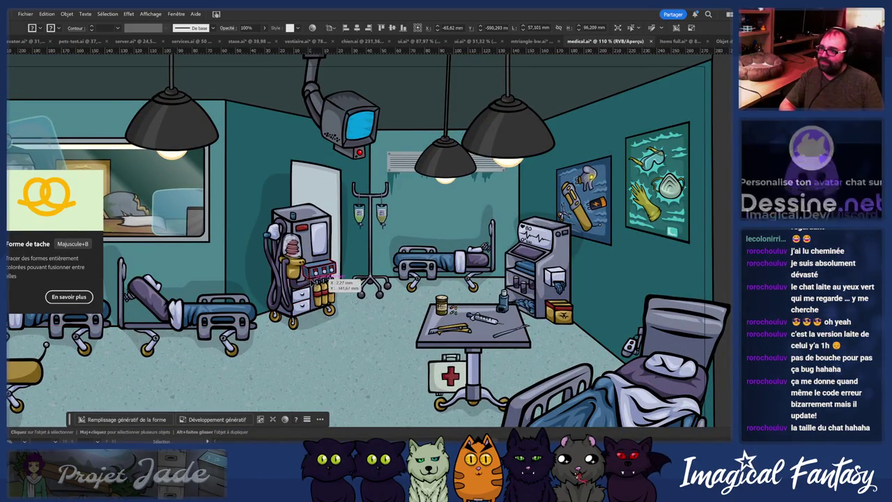
scroll(340, 299, "up", 1)
scroll(328, 310, "up", 1)
scroll(318, 307, "up", 1)
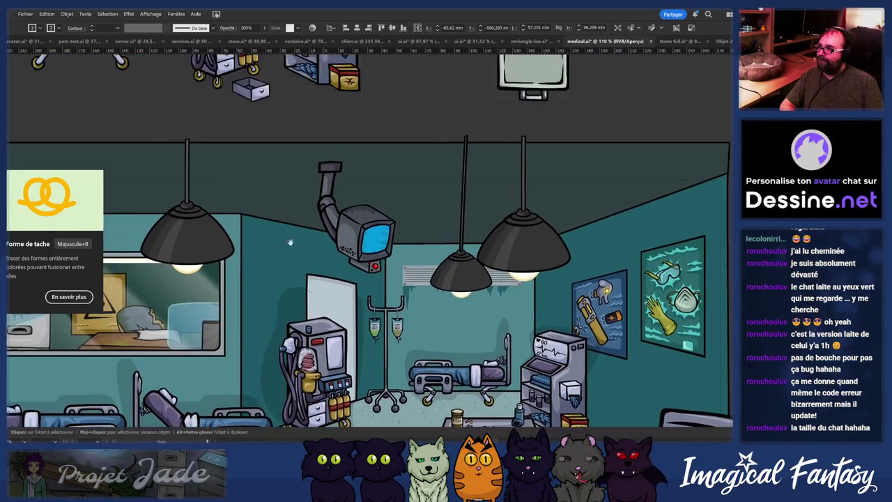
scroll(310, 278, "up", 1)
scroll(317, 300, "up", 1)
scroll(301, 302, "up", 1)
scroll(293, 303, "up", 1)
mouse_move(273, 306)
left_mouse_down()
mouse_move(313, 299)
mouse_move(365, 253)
mouse_move(397, 291)
mouse_move(467, 289)
mouse_move(469, 313)
left_mouse_up()
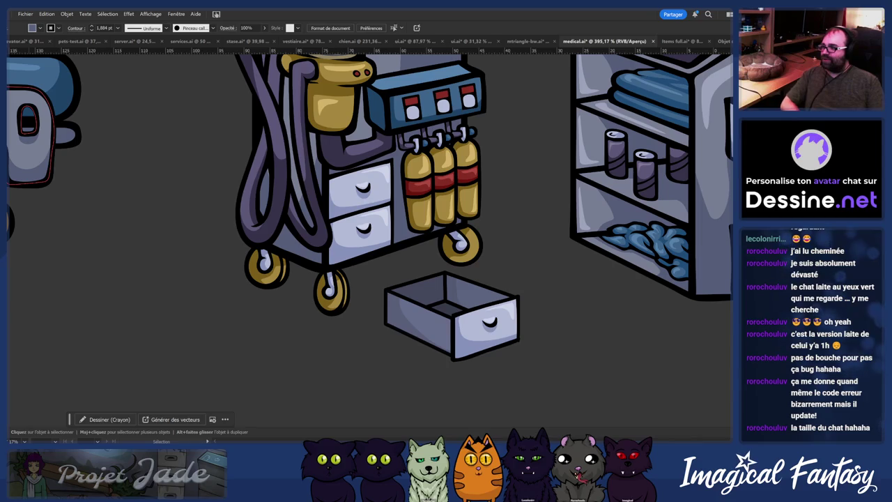
Step: Enter isolation mode on the cart group and select the loose drawer
left_click(496, 340)
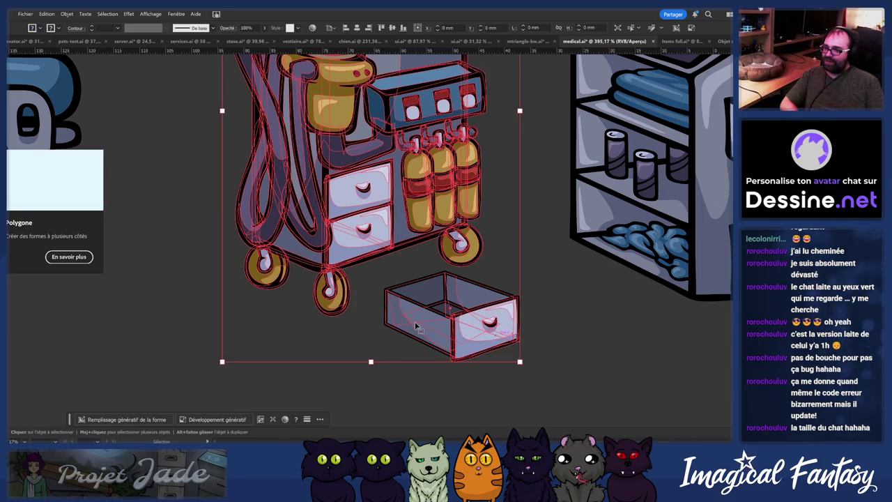
double_click(415, 326)
left_click(406, 345)
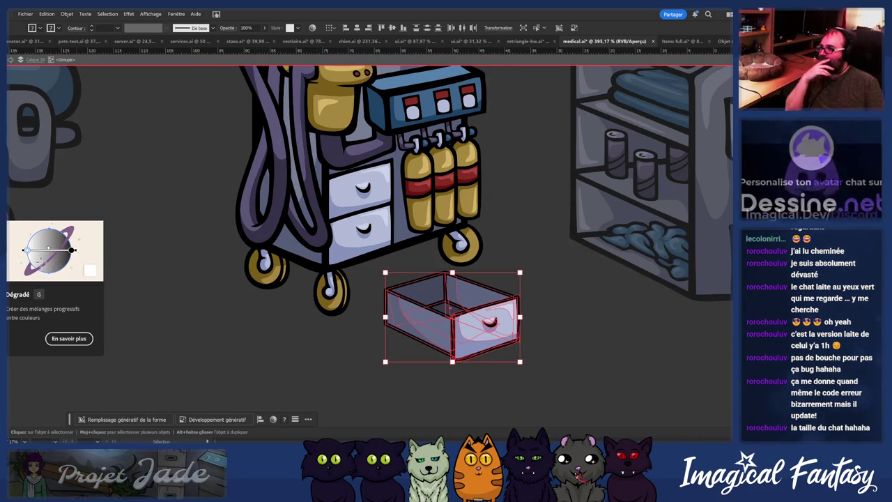
Step: Try the drawer in line with the cart's drawers, then return it below the cart
mouse_move(408, 286)
left_mouse_down()
mouse_move(331, 232)
mouse_move(354, 241)
left_mouse_up()
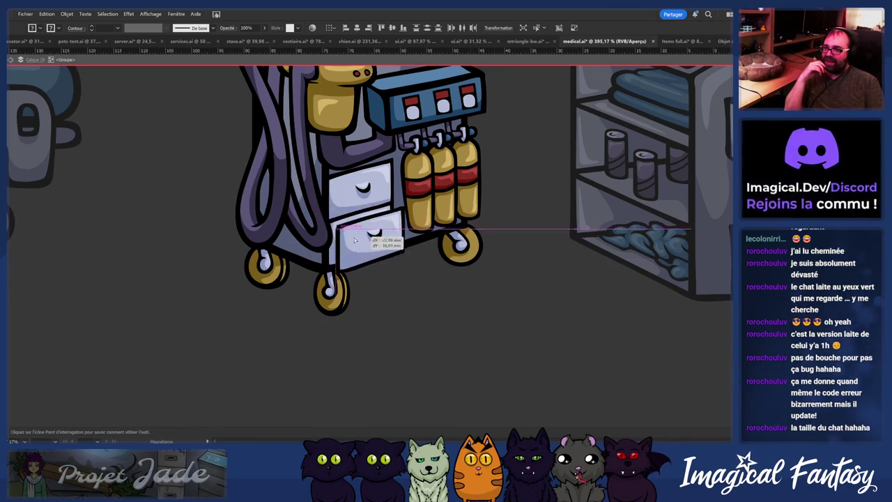
left_click_drag(354, 241, 384, 245)
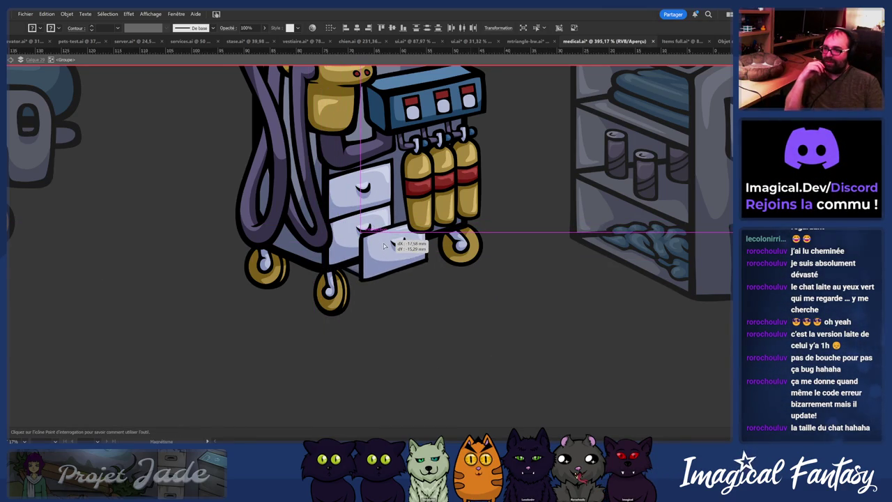
left_click_drag(348, 229, 429, 348)
scroll(325, 242, "down", 1)
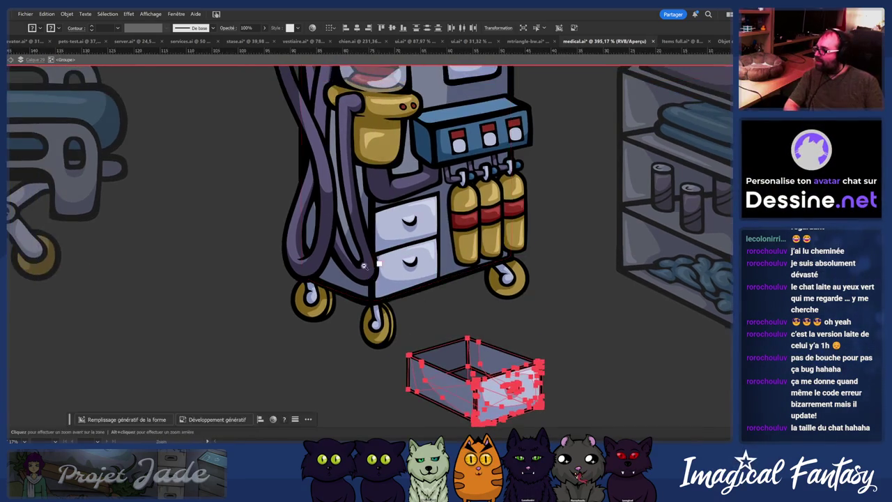
scroll(307, 258, "down", 1)
scroll(284, 278, "down", 1)
scroll(283, 278, "down", 1)
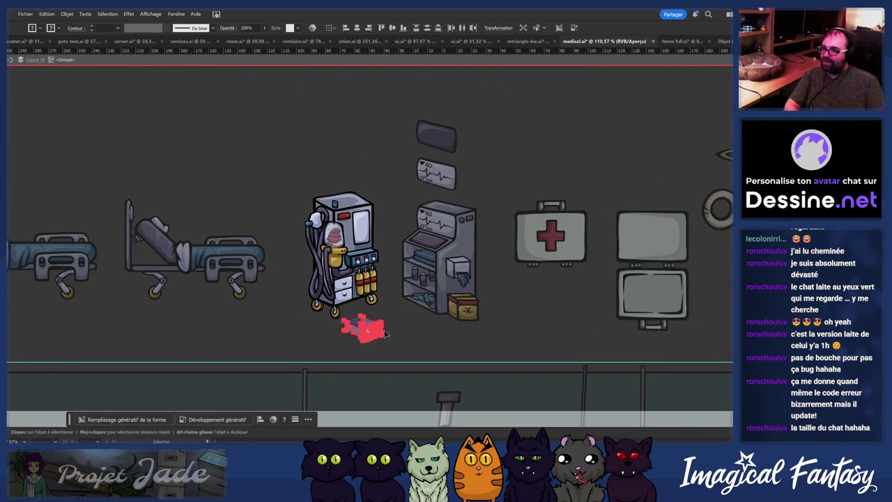
Step: Park the drawer just beneath the cart, leave isolation mode and copy the whole cart
left_click_drag(369, 327, 357, 340)
double_click(313, 178)
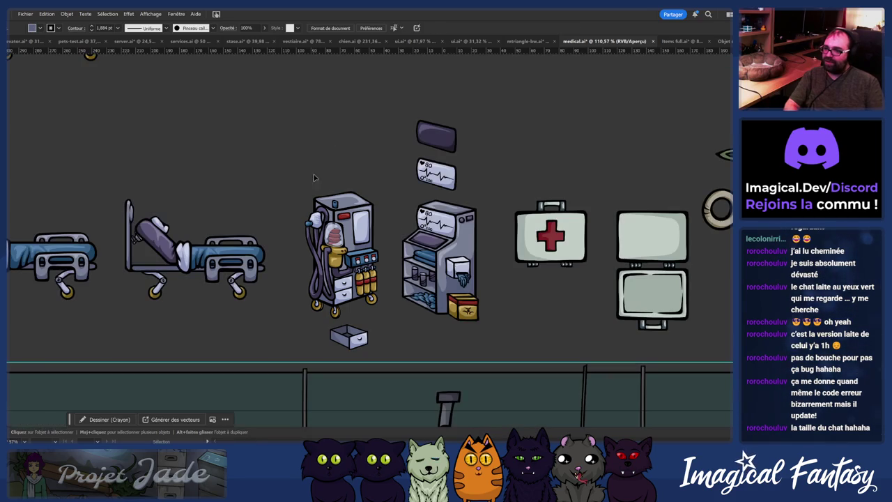
left_click(368, 345)
scroll(368, 348, "down", 2)
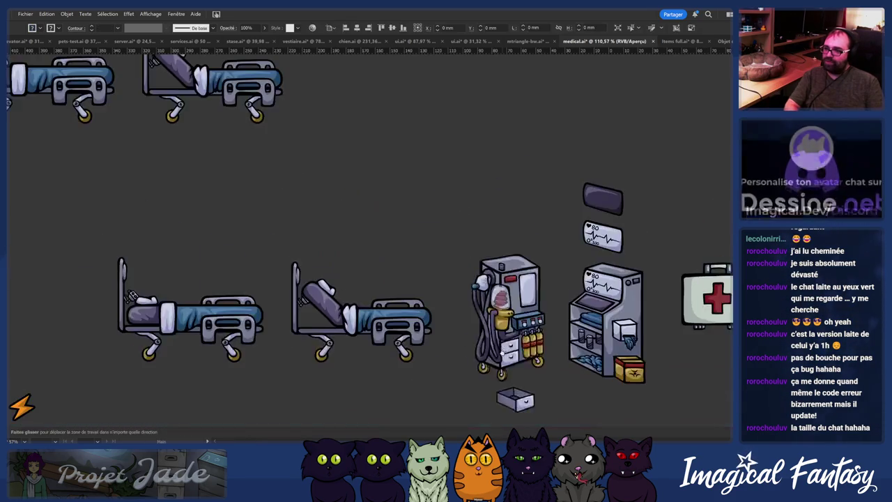
scroll(368, 348, "up", 2)
key("a")
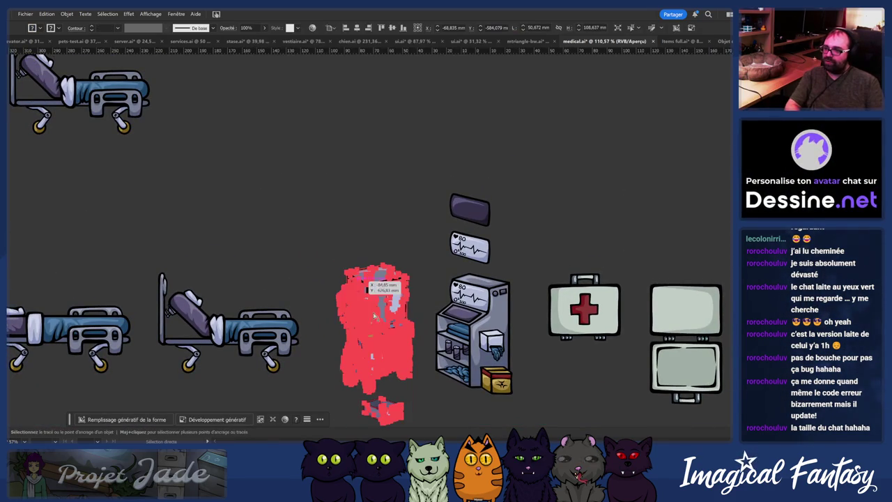
Step: Go through Photoshop to open the cabinet's vector smart object in Illustrator
key("alt+Tab")
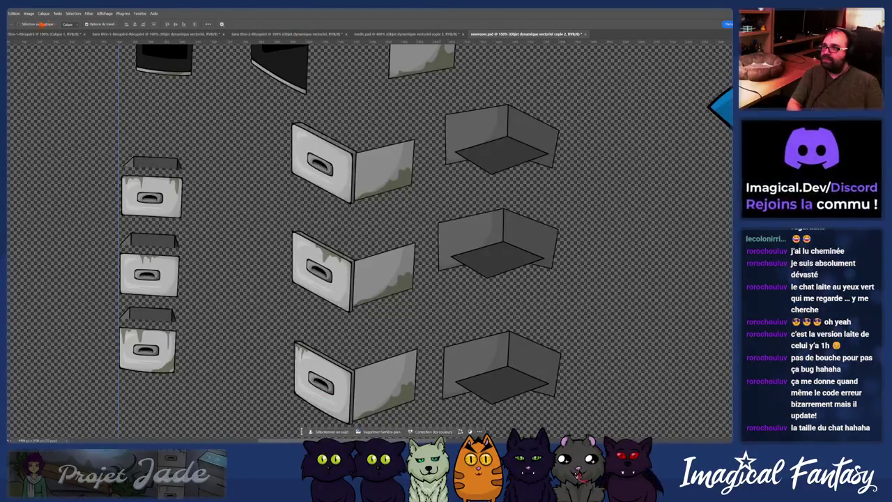
left_click(148, 33)
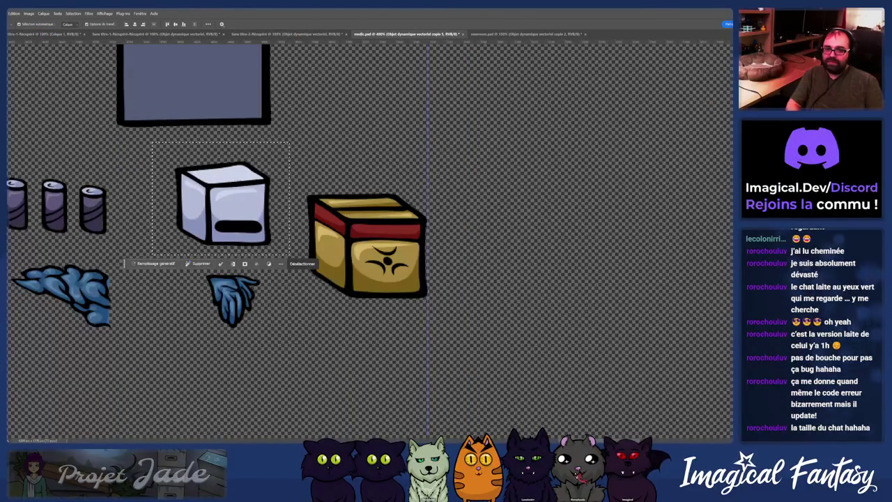
key("alt+Tab")
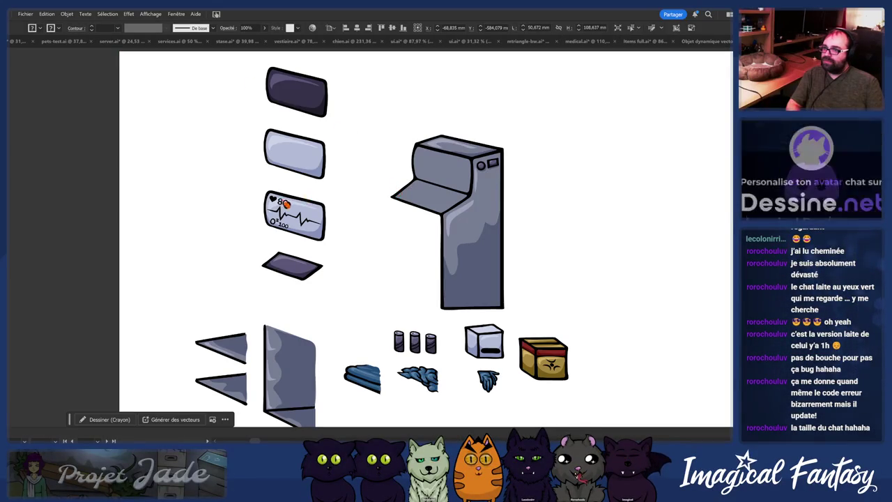
Step: Paste the anesthesia cart into empty artboard space beside the cabinet parts
left_click_drag(507, 171, 360, 167)
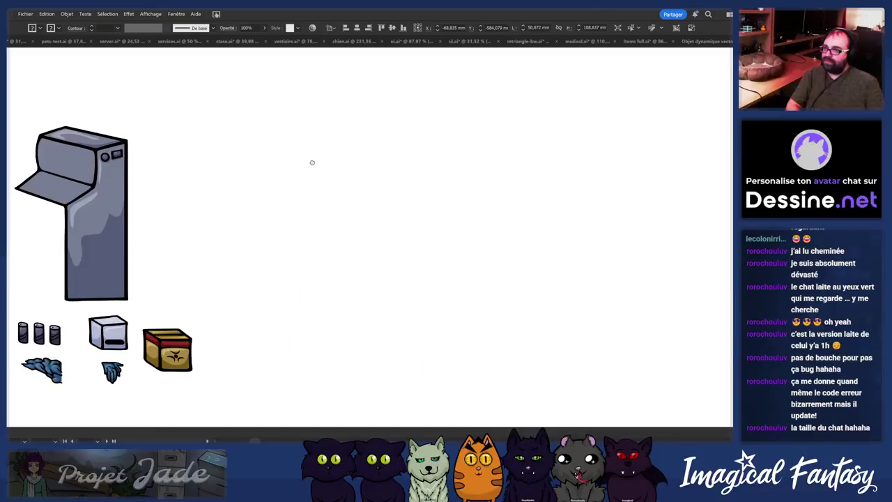
key("ctrl+v")
left_click_drag(414, 203, 400, 198)
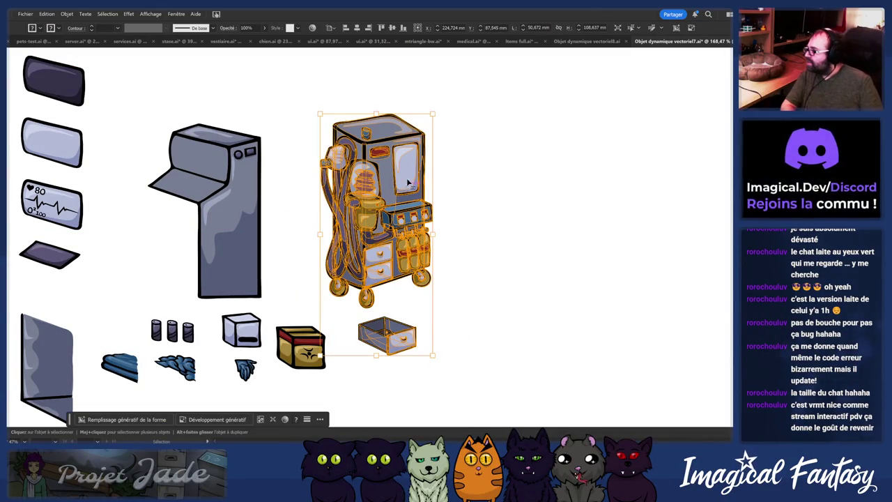
left_click(439, 191)
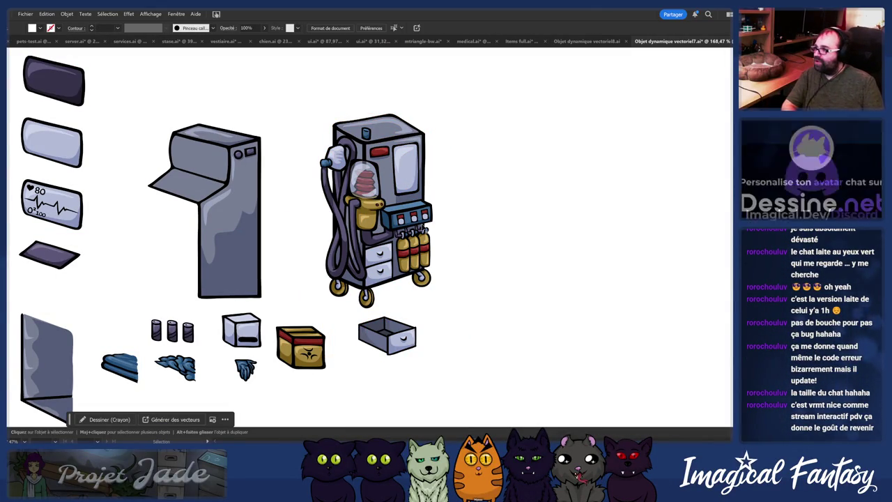
Step: Shift the loose drawer slightly left so it sits under the cart
left_click(377, 333)
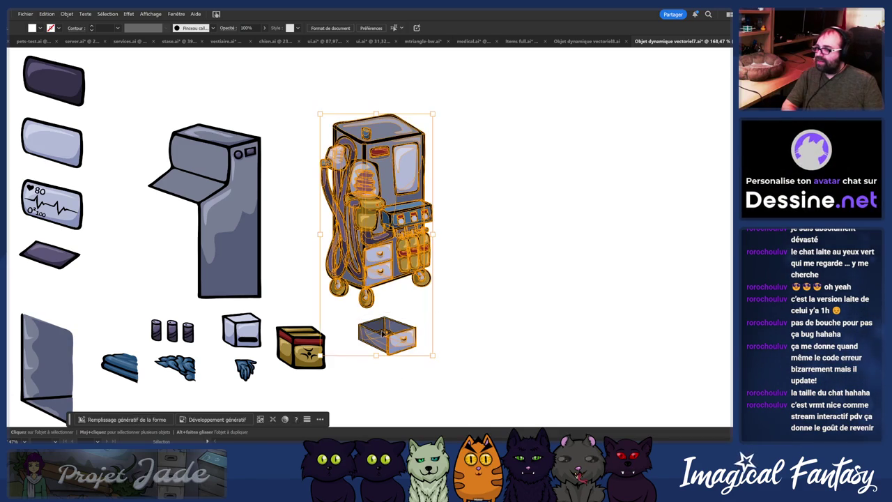
key("a")
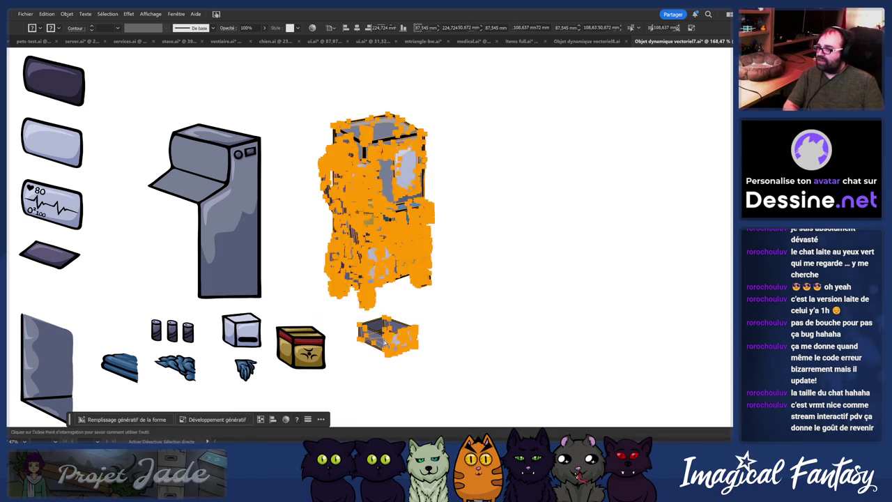
key("v")
key("a")
key("v")
left_click(436, 374)
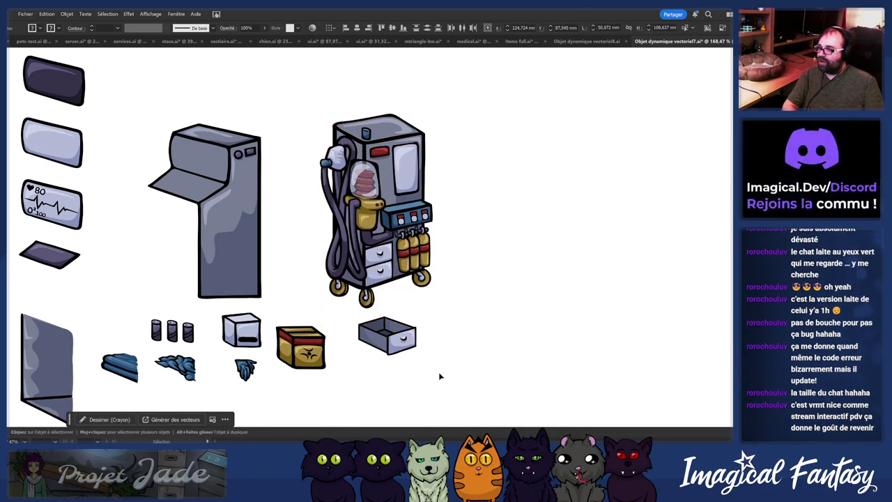
mouse_move(386, 338)
left_mouse_down()
mouse_move(374, 354)
mouse_move(378, 347)
left_mouse_up()
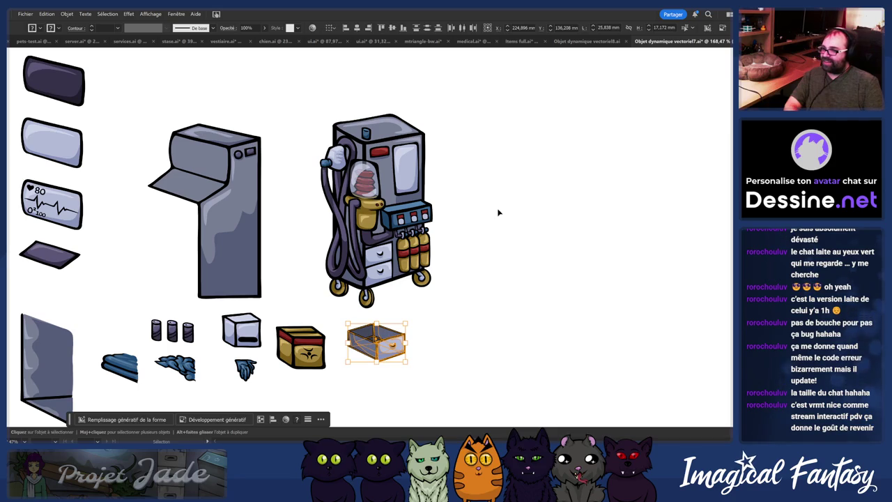
scroll(223, 242, "up", 5)
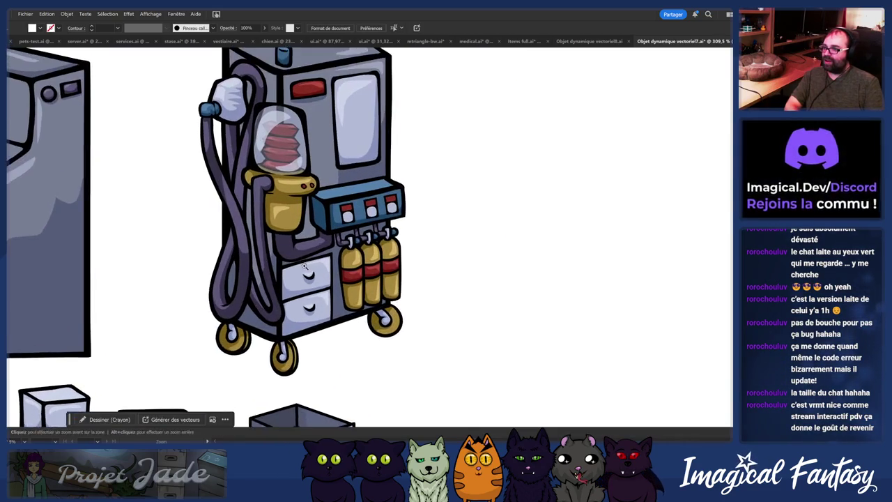
Step: Redraw the brown crate's right edge outline with a Pencil stroke, then deselect
scroll(325, 259, "down", 5)
scroll(308, 240, "up", 2)
scroll(307, 240, "down", 1)
scroll(328, 312, "up", 5)
scroll(272, 295, "up", 3)
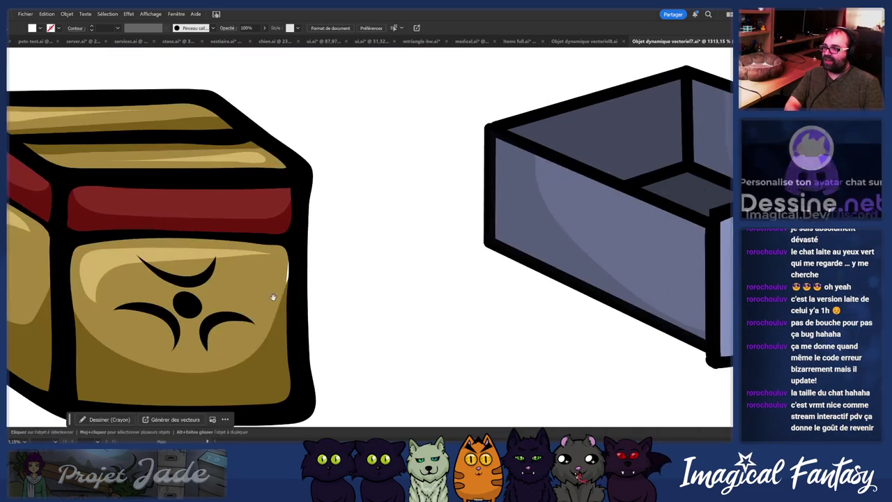
key("a")
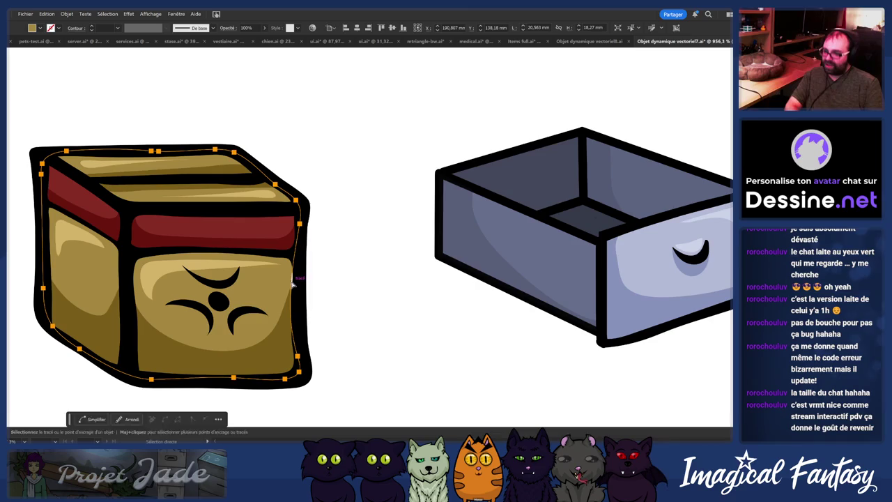
key("n")
left_click_drag(299, 307, 298, 342)
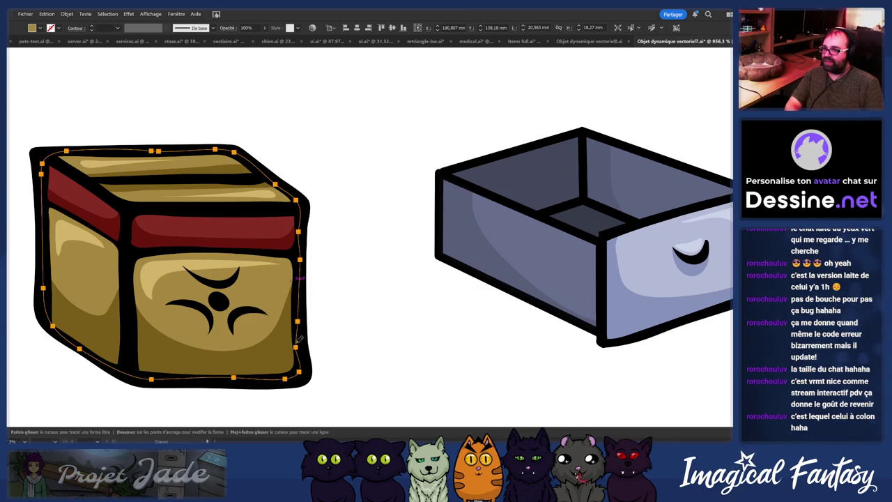
scroll(310, 302, "down", 2)
scroll(313, 303, "up", 2)
scroll(320, 299, "down", 2)
key("v")
left_click(372, 160)
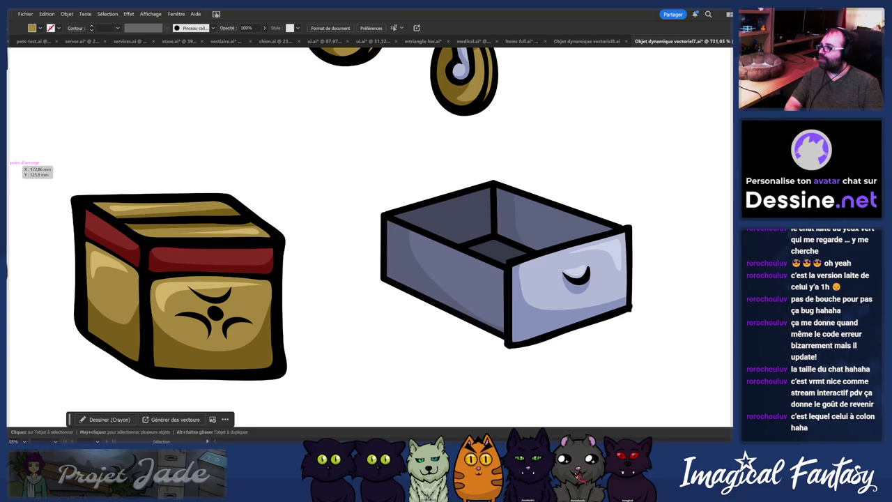
Step: Scroll around the artboard to view the whole cart and its parts
scroll(198, 188, "down", 1)
scroll(130, 223, "right", 3)
scroll(102, 267, "right", 2)
scroll(139, 306, "up", 1)
scroll(139, 306, "down", 2)
scroll(183, 311, "down", 1)
scroll(149, 293, "up", 1)
scroll(88, 273, "up", 1)
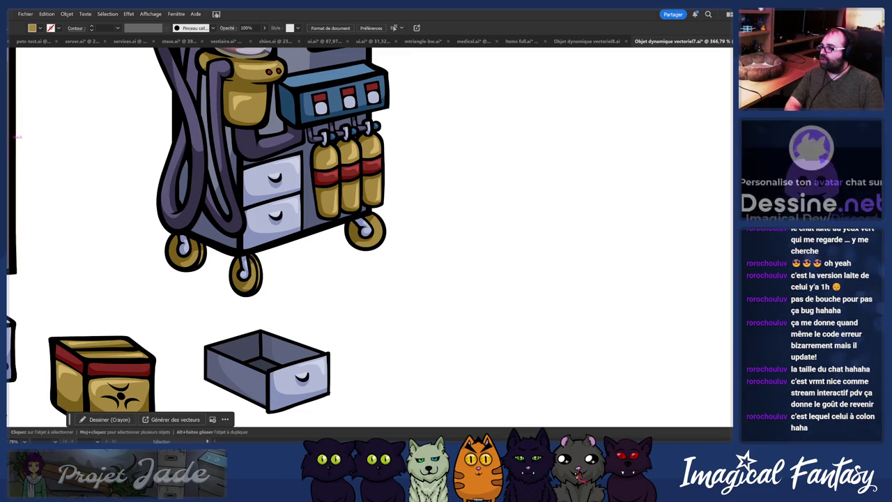
scroll(294, 329, "down", 2)
scroll(294, 329, "up", 2)
scroll(288, 308, "right", 2)
scroll(289, 308, "left", 1)
scroll(288, 307, "down", 1)
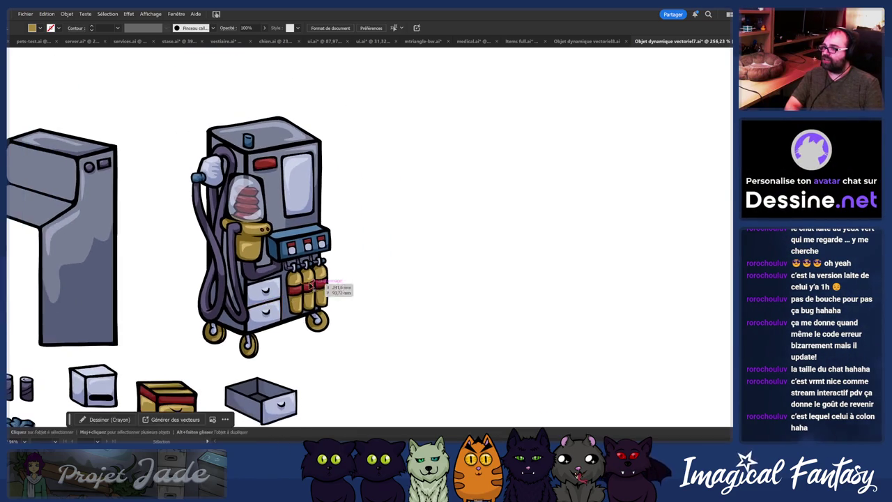
Step: Try dragging the hose and control-panel group off the cart, undoing both attempts
left_click_drag(317, 279, 318, 280)
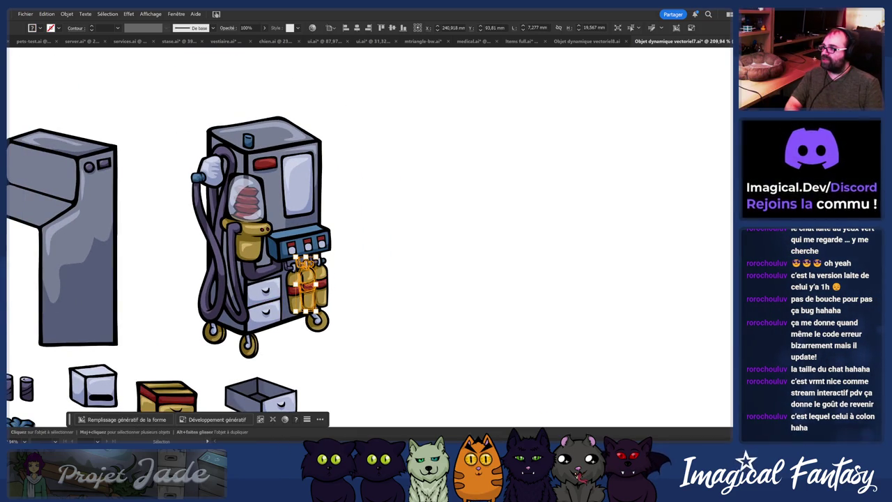
scroll(252, 279, "up", 2)
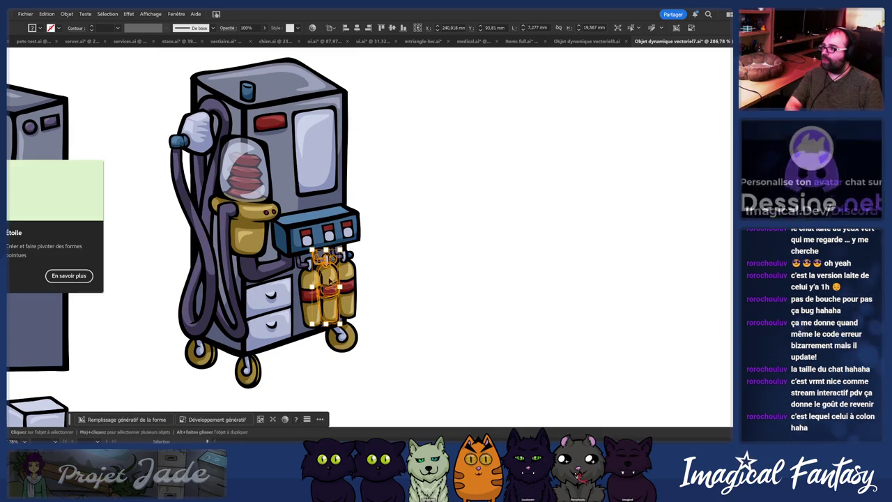
left_click(374, 290)
scroll(322, 301, "down", 1)
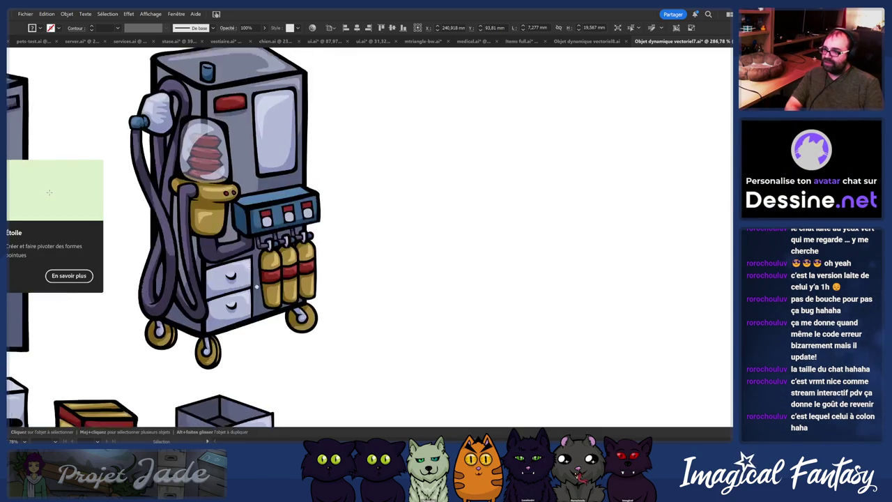
scroll(292, 289, "down", 1)
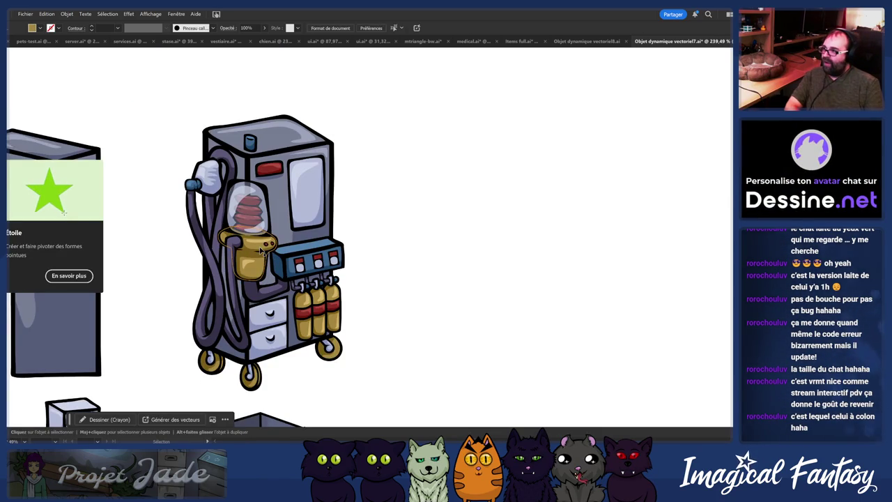
left_click(215, 227)
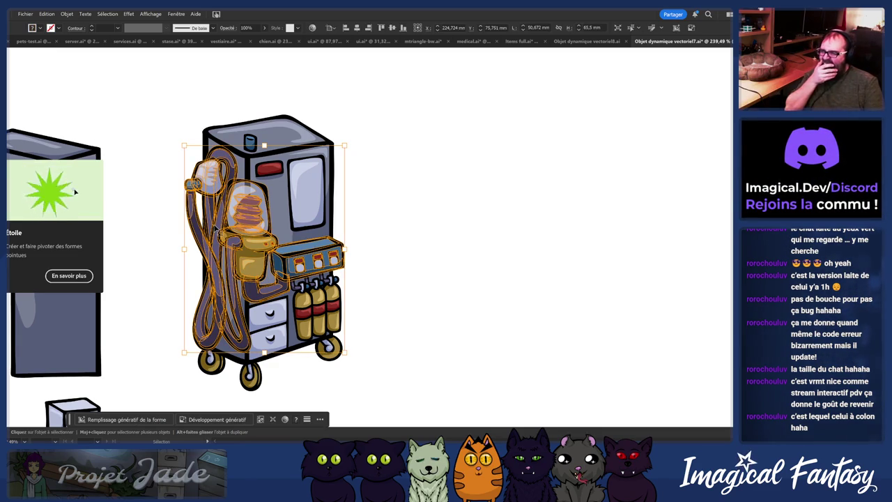
left_click_drag(218, 237, 409, 238)
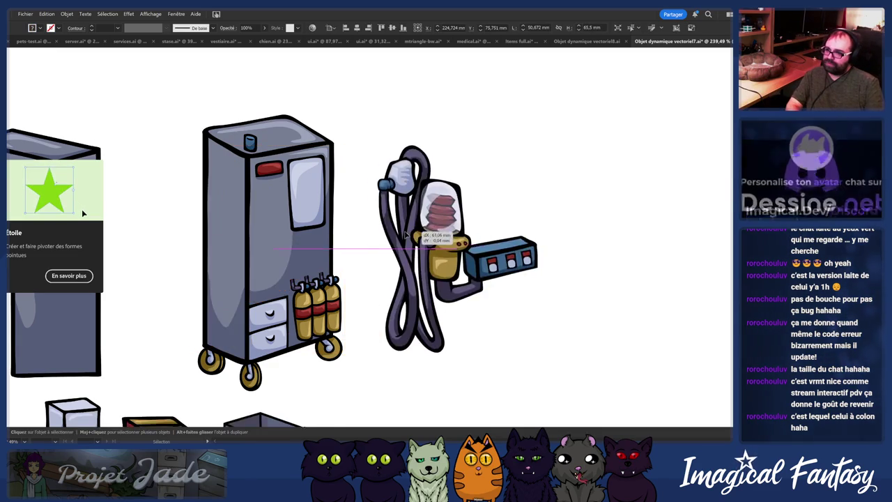
key("ctrl+z")
left_click_drag(252, 237, 451, 240)
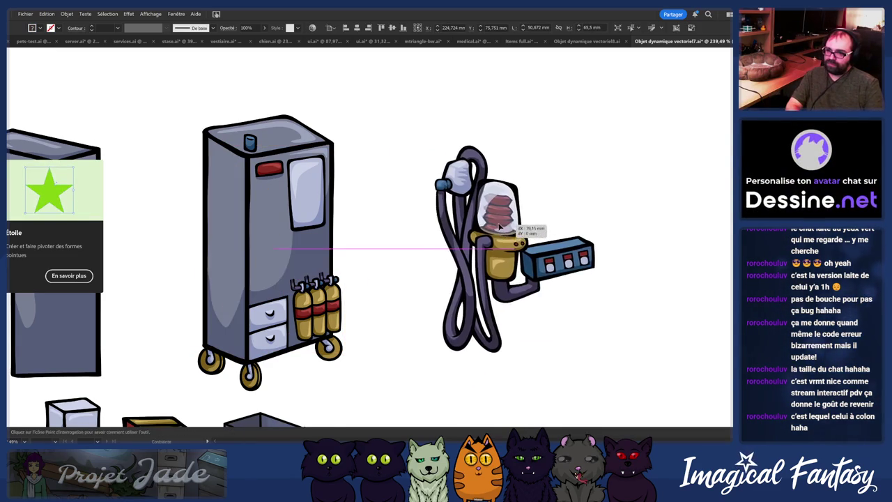
key("ctrl+z")
key("a")
key("v")
scroll(451, 240, "down", 3)
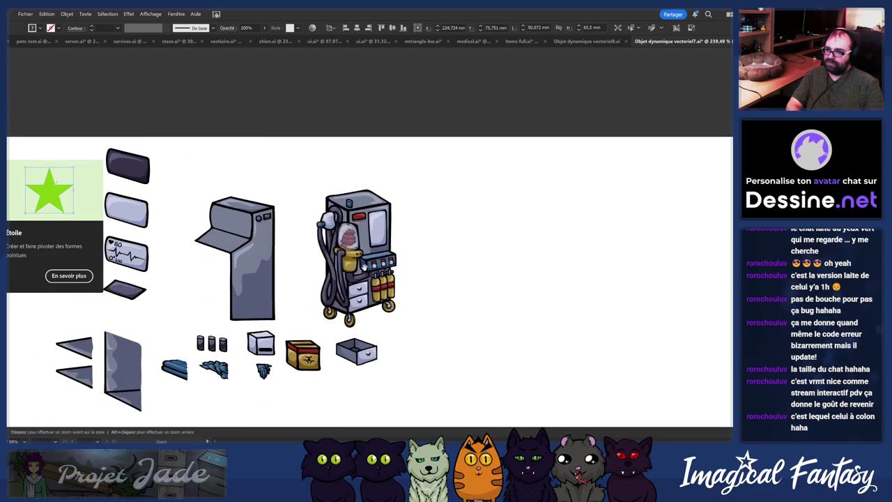
Step: Move the whole anesthesia cart further right on the artboard
left_click(333, 300)
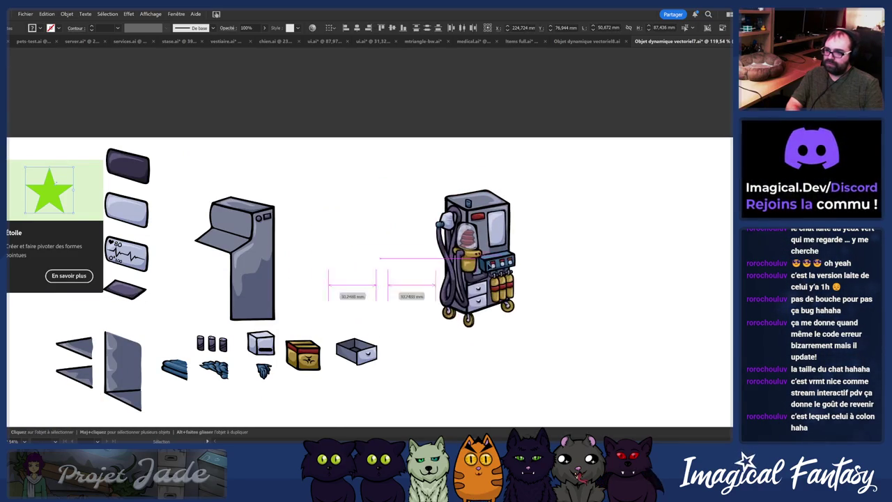
left_click_drag(324, 326, 542, 325)
left_click(444, 267)
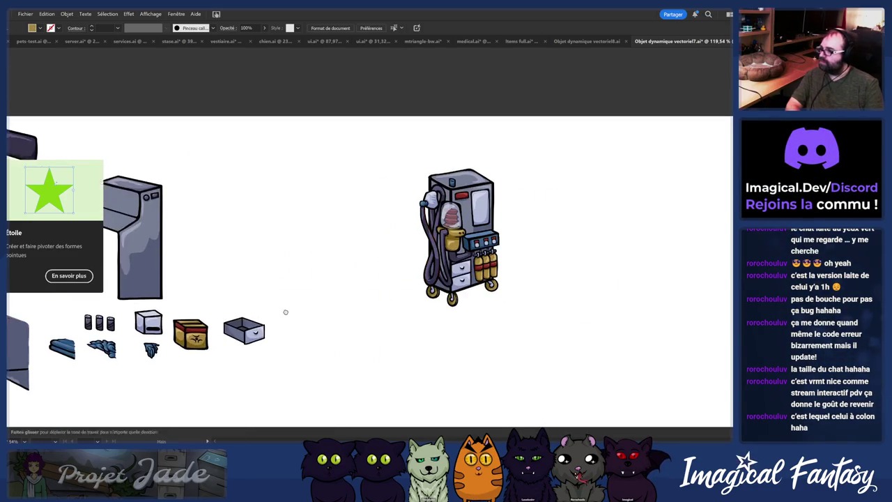
scroll(292, 313, "up", 3)
left_click_drag(280, 265, 383, 288)
Step: Pull the hoses and control panel off the cabinet to the left
left_click_drag(500, 222, 230, 221)
scroll(406, 258, "up", 2)
scroll(504, 298, "up", 1)
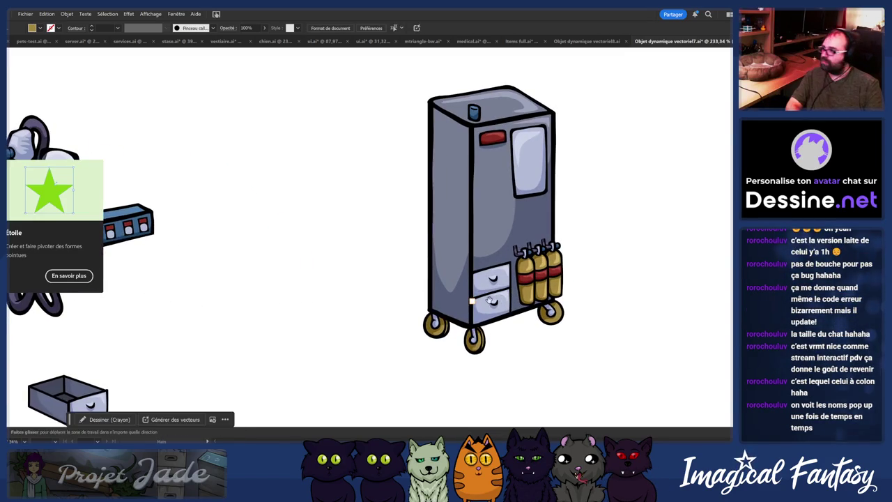
scroll(453, 306, "up", 1)
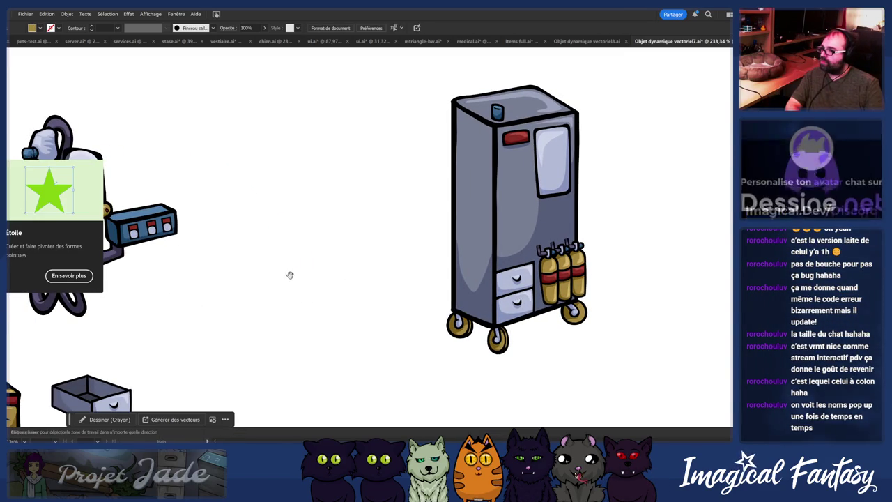
mouse_move(283, 299)
left_mouse_down()
mouse_move(398, 293)
mouse_move(246, 303)
left_mouse_up()
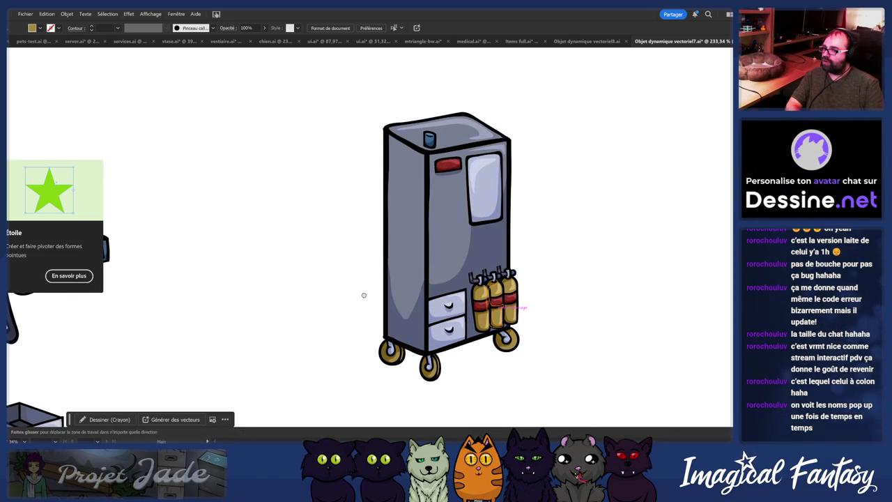
mouse_move(403, 291)
left_mouse_down()
mouse_move(299, 292)
mouse_move(500, 221)
left_mouse_up()
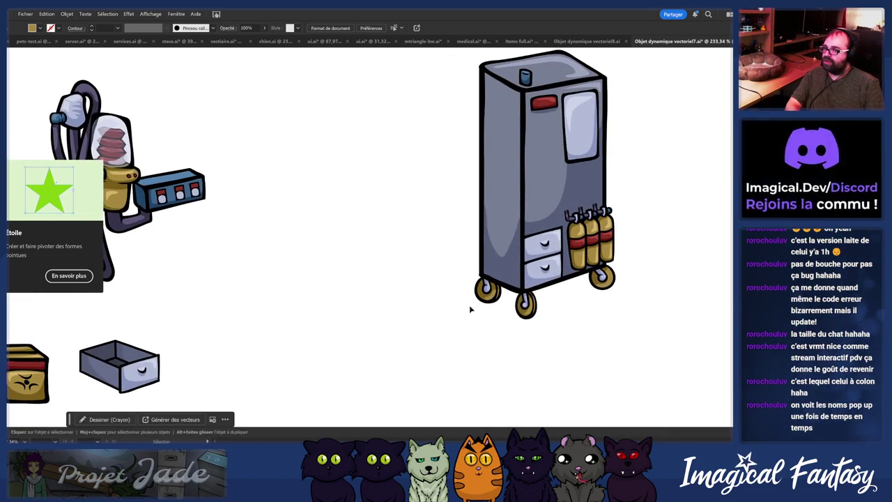
scroll(580, 160, "up", 1)
Step: Move the bare cabinet left, next to the hose and control-panel group
left_click(579, 159)
left_click_drag(392, 322, 452, 303)
left_click_drag(593, 277, 356, 277)
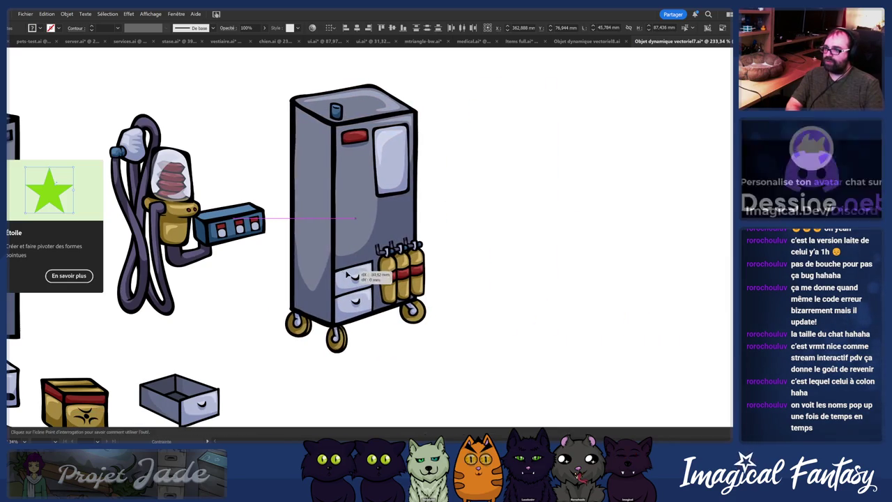
left_click(359, 352)
mouse_move(359, 352)
left_mouse_down()
mouse_move(257, 276)
mouse_move(392, 244)
left_mouse_up()
Step: Drag the gold gas cylinders off the cabinet into a row on its right
left_click_drag(230, 249, 314, 251)
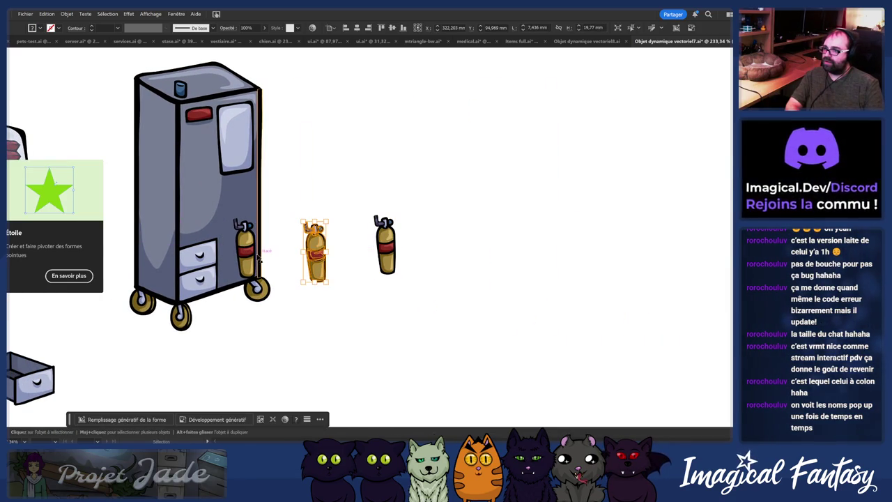
left_click_drag(259, 260, 352, 256)
left_click_drag(360, 257, 358, 257)
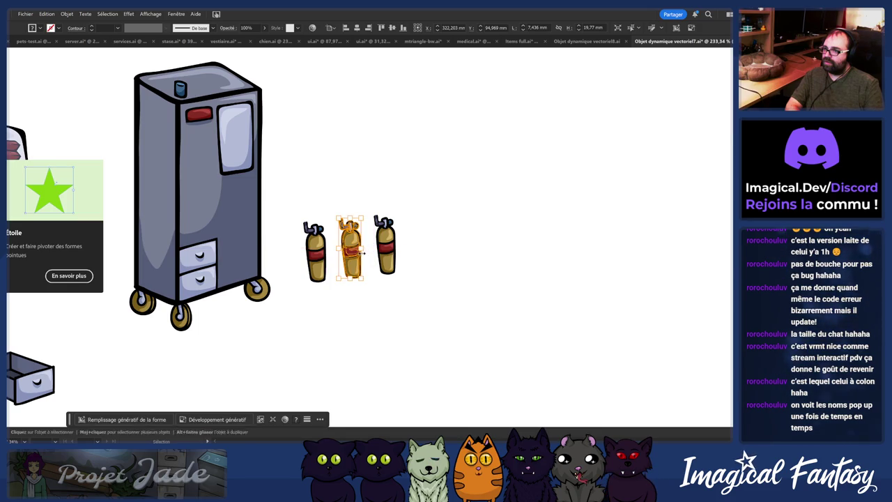
left_click(379, 300)
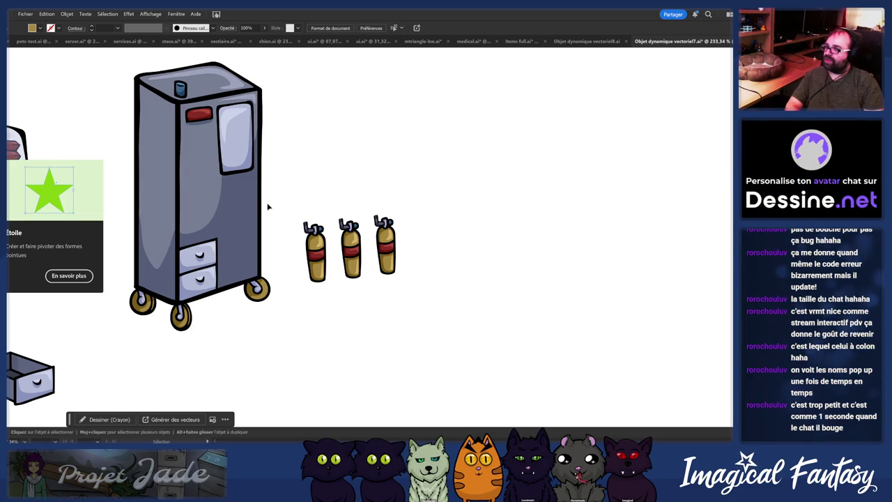
Step: Select the cabinet body and inspect its anchor points with Direct Selection
scroll(276, 157, "left", 3)
scroll(277, 156, "up", 1)
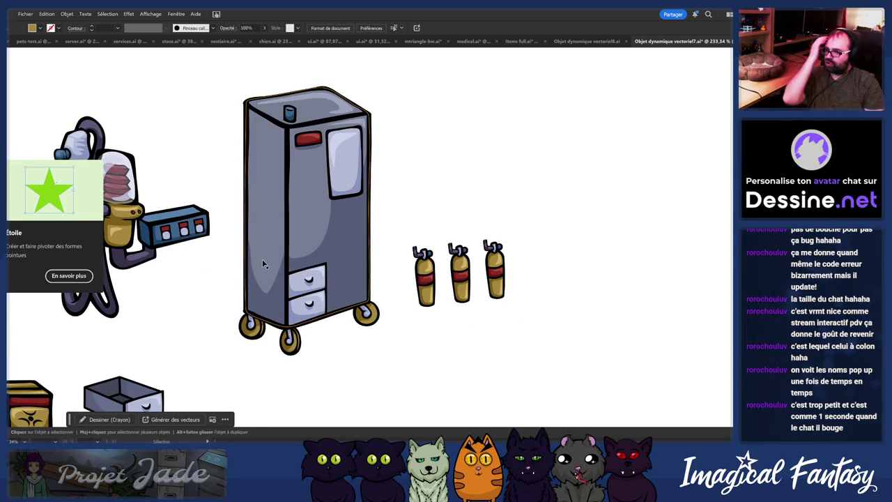
left_click(263, 262)
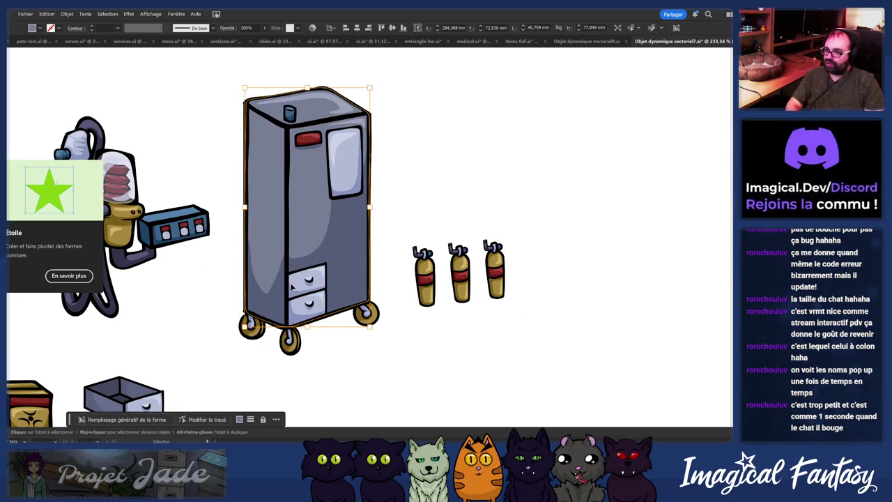
key("a")
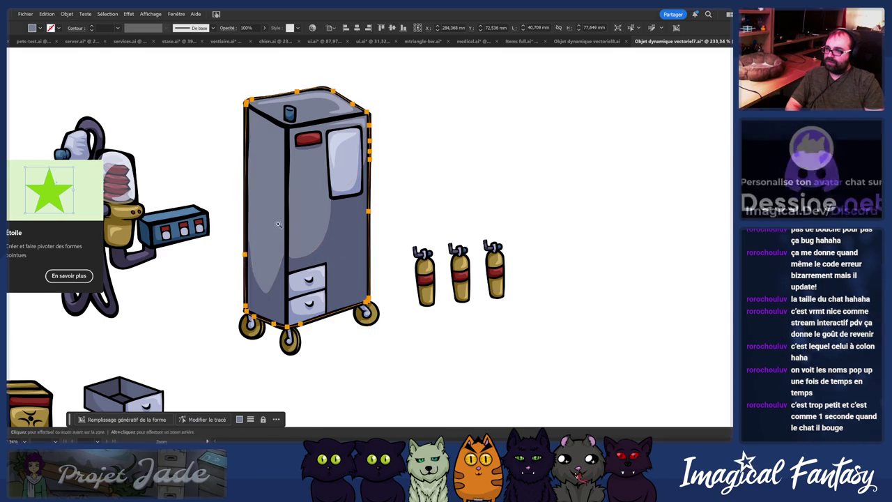
scroll(311, 254, "up", 2)
scroll(442, 233, "up", 3)
scroll(479, 230, "down", 2)
key("v")
Step: Try shifting the cabinet body outline, undo it, and switch to the previous document
scroll(418, 293, "up", 2)
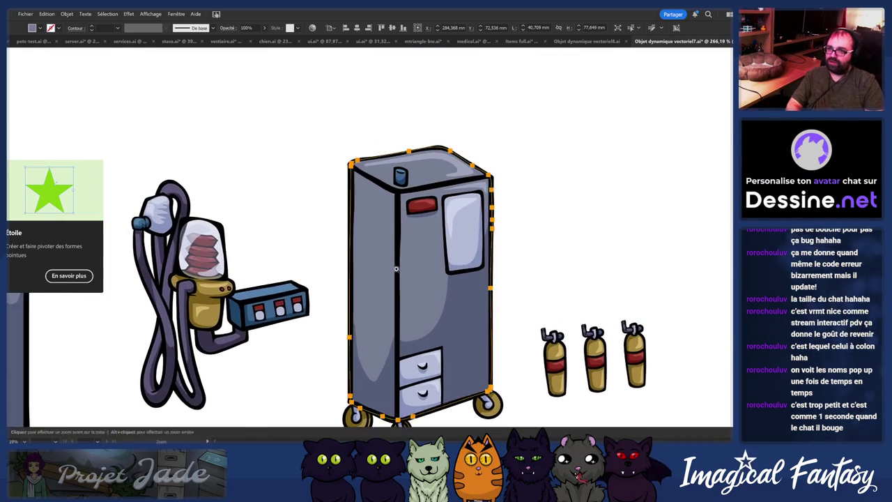
scroll(437, 281, "up", 1)
key("a")
left_click_drag(416, 283, 586, 241)
key("ctrl+z")
scroll(418, 345, "down", 3)
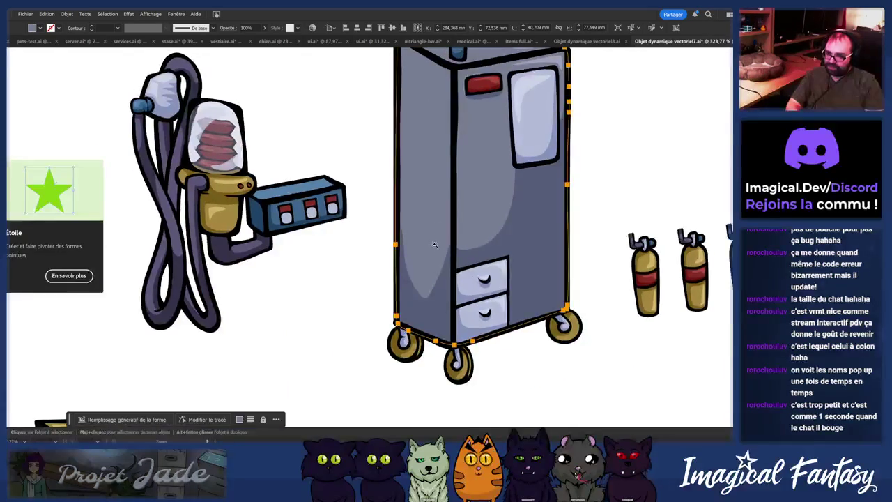
key("ctrl+shift+Tab")
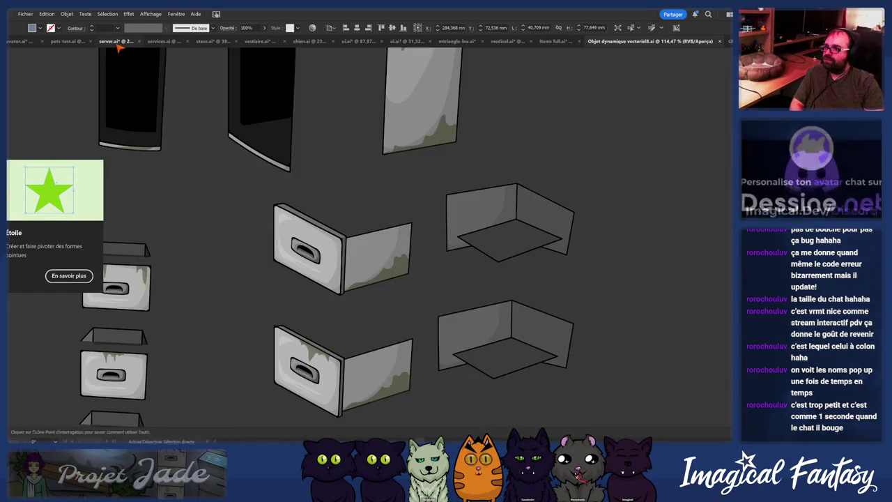
Step: Return to medical.ai and select the anaesthesia machine artwork in the room
key("ctrl+shift+Tab")
key("ctrl+shift+Tab")
key("v")
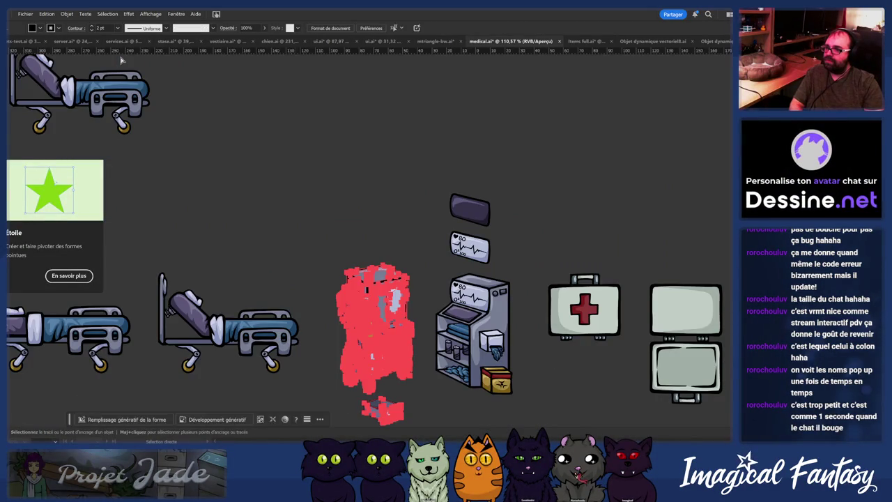
key("ctrl+shift+Tab")
key("ctrl+Tab")
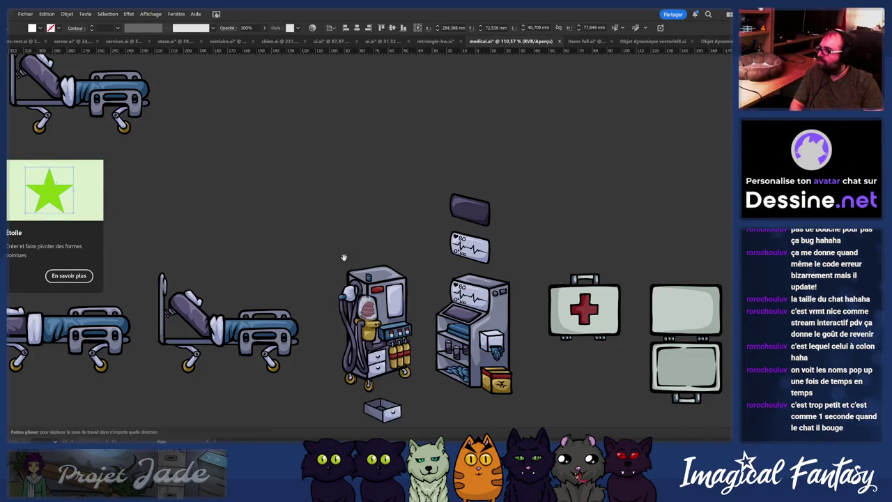
left_click_drag(313, 221, 254, 151)
scroll(308, 169, "up", 5)
left_click(308, 169)
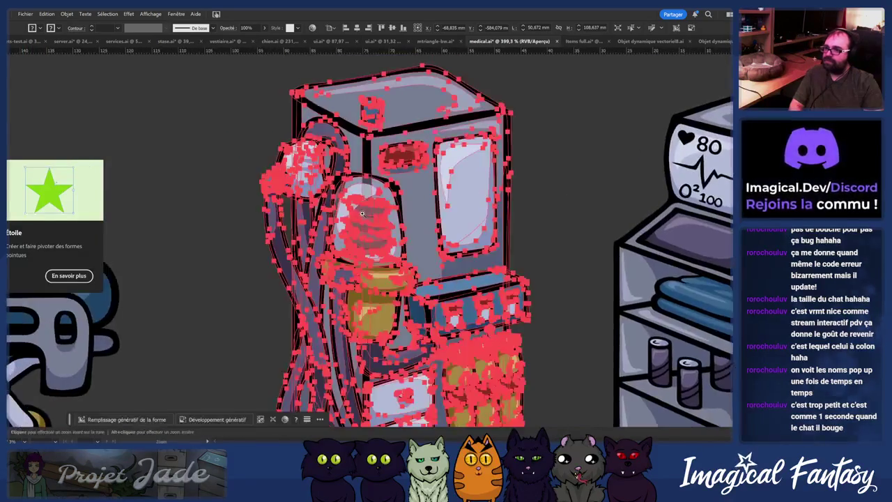
scroll(349, 182, "down", 2)
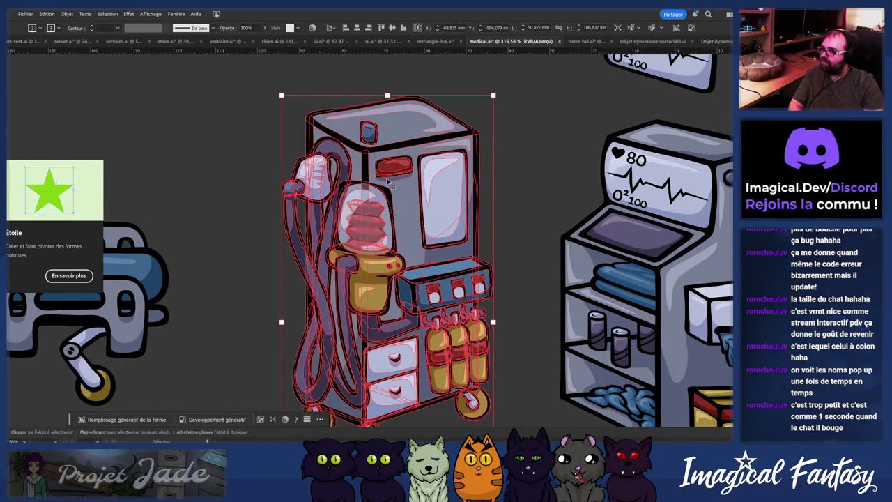
Step: Isolate the machine group and nudge the hose and regulator assembly right with Shift+Right
double_click(394, 171)
left_click(357, 170)
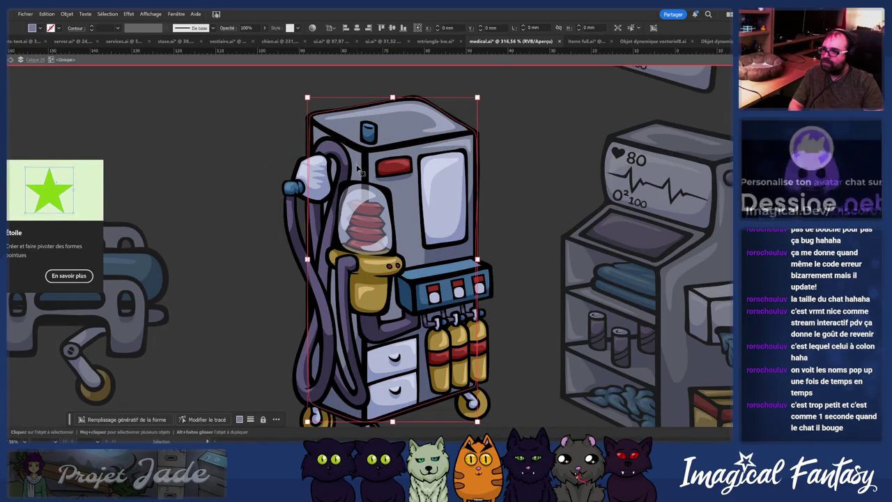
scroll(354, 274, "up", 2)
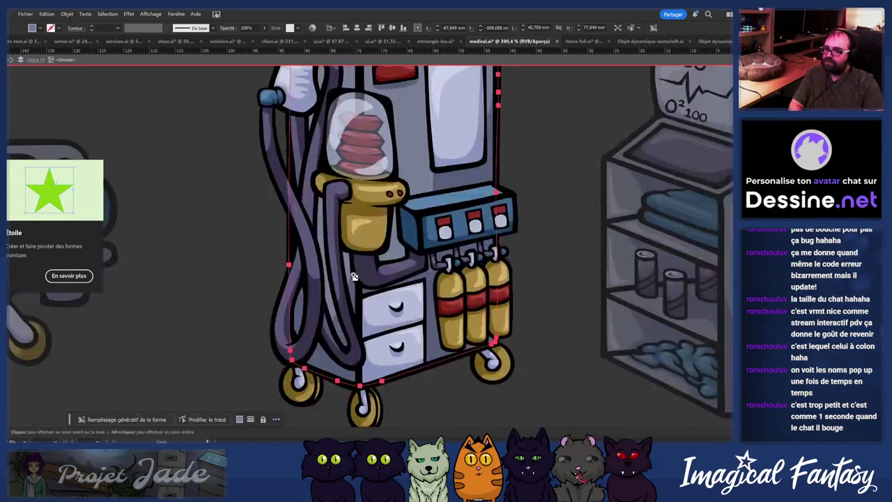
scroll(360, 244, "down", 2)
left_click(364, 296)
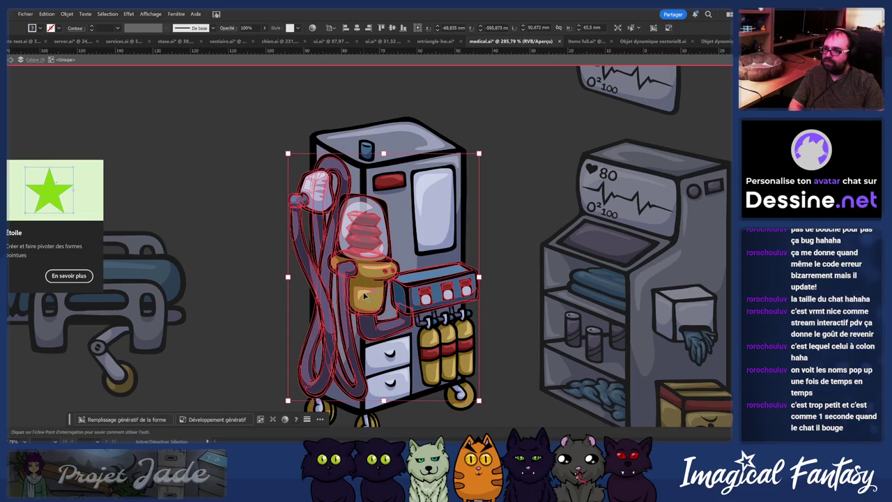
key("shift+Right")
key("shift+Right")
key("shift+Right")
key("shift+Right")
key("shift+Right")
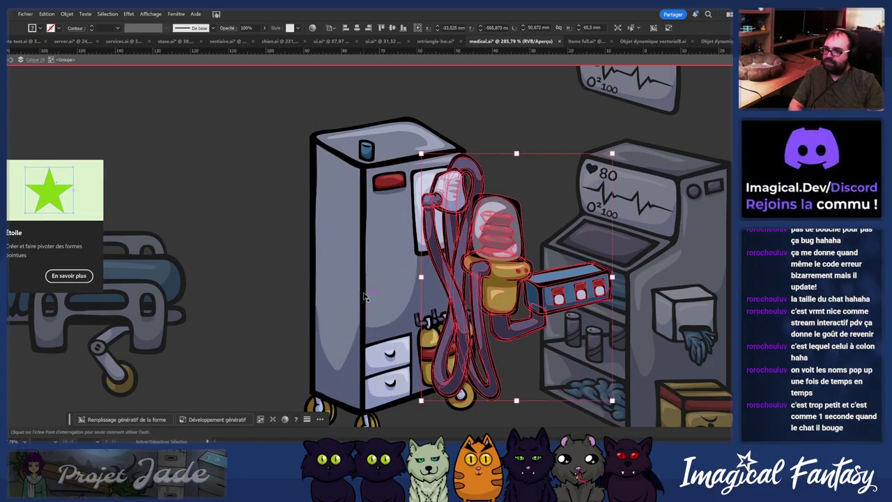
key("shift+Right")
key("shift+Right")
key("shift+Right")
key("shift+Right")
left_click(328, 248)
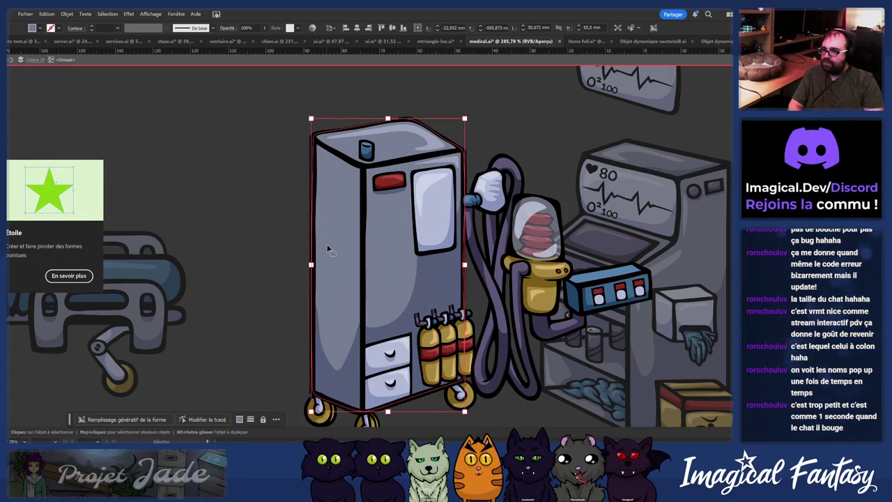
left_click_drag(363, 418, 391, 355)
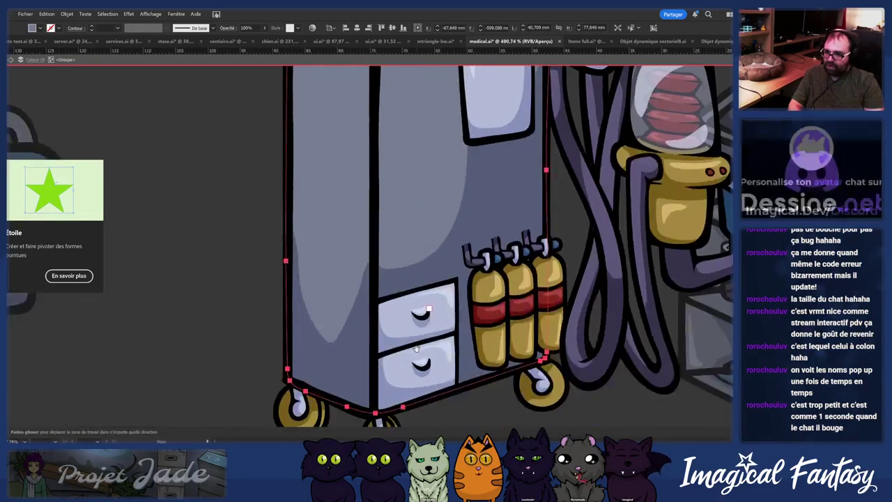
Step: Zoom into the cabinet's upper area and select its outline path
left_click(391, 356)
mouse_move(352, 321)
left_mouse_down()
mouse_move(352, 377)
mouse_move(333, 399)
left_mouse_up()
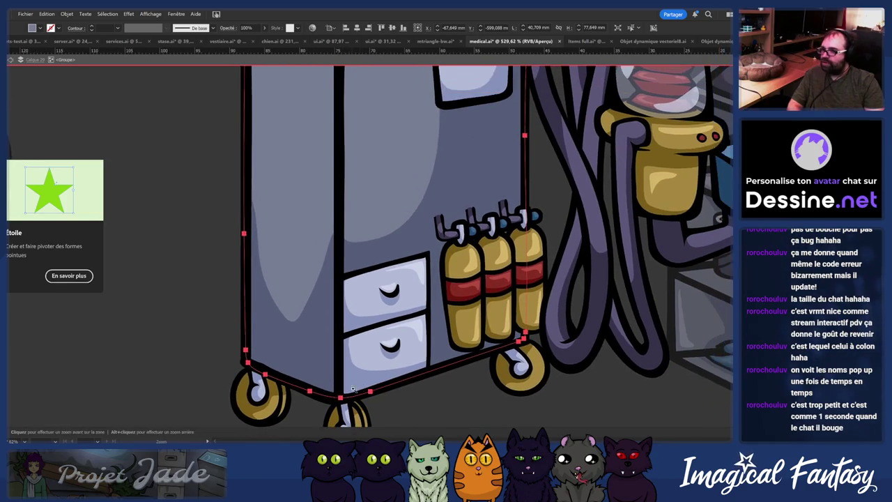
scroll(341, 397, "up", 5)
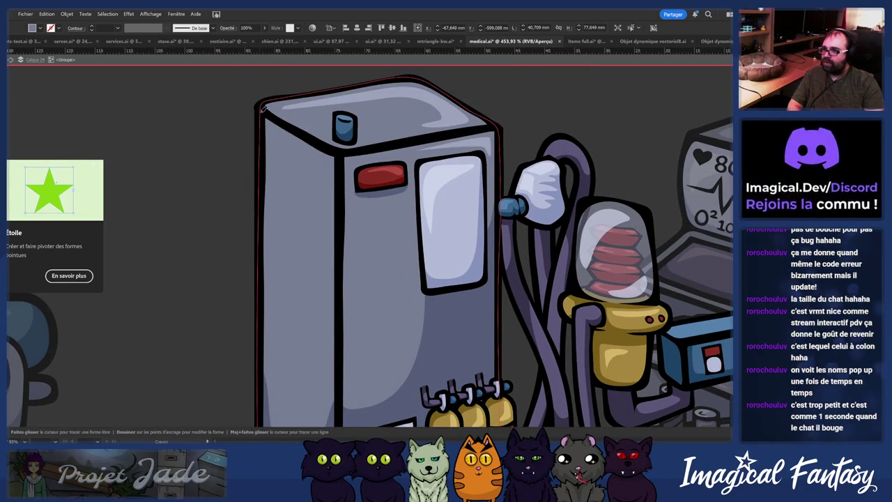
key("ctrl+shift+a")
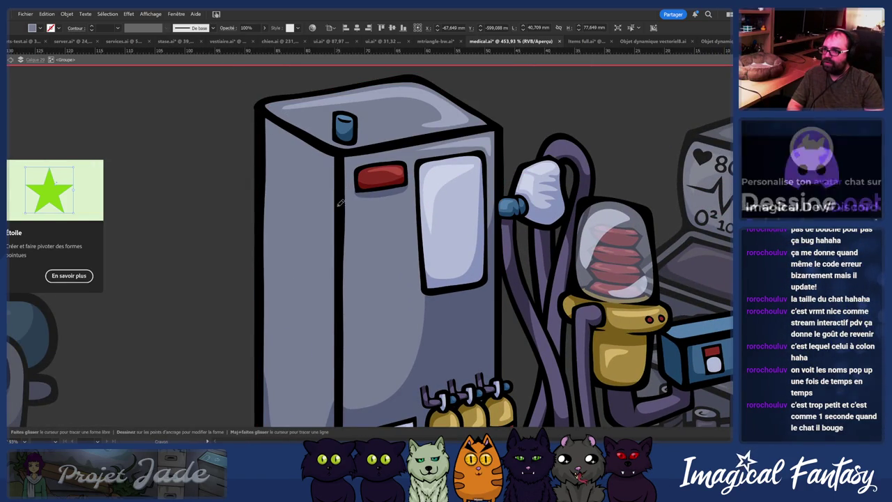
left_click(343, 167, "ctrl")
scroll(282, 124, "down", 5)
scroll(283, 124, "down", 1)
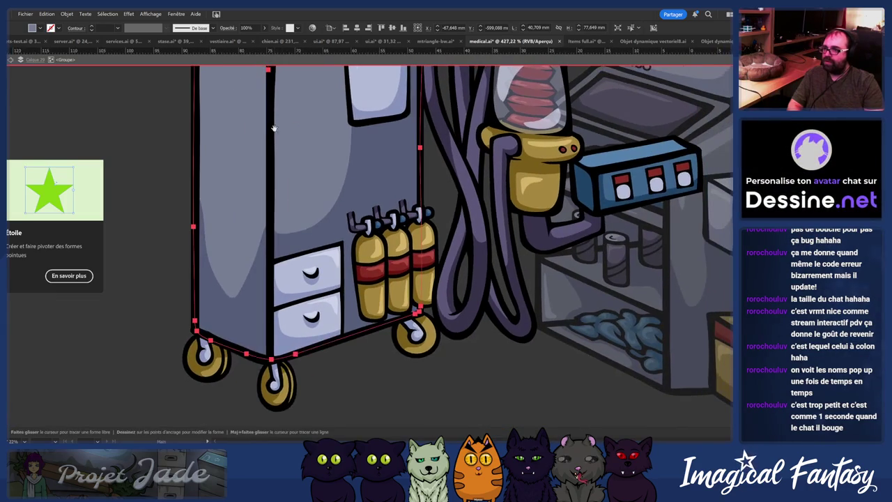
scroll(275, 105, "up", 2)
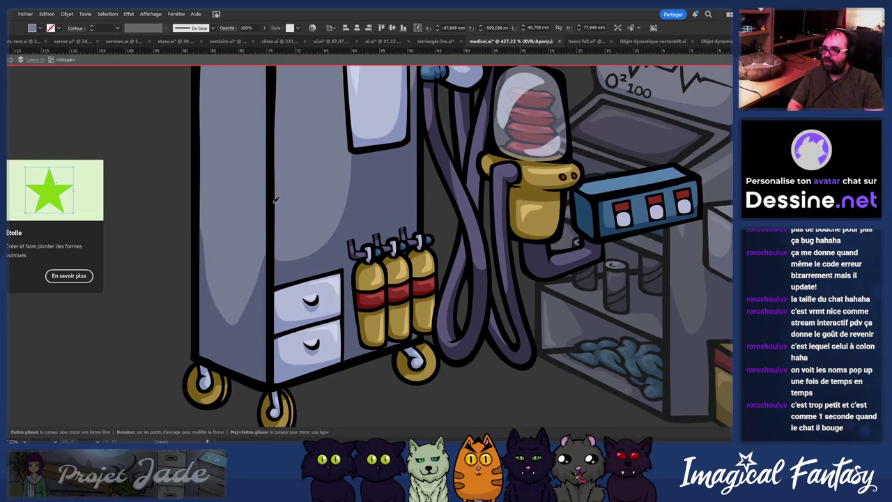
key("ctrl+shift+a")
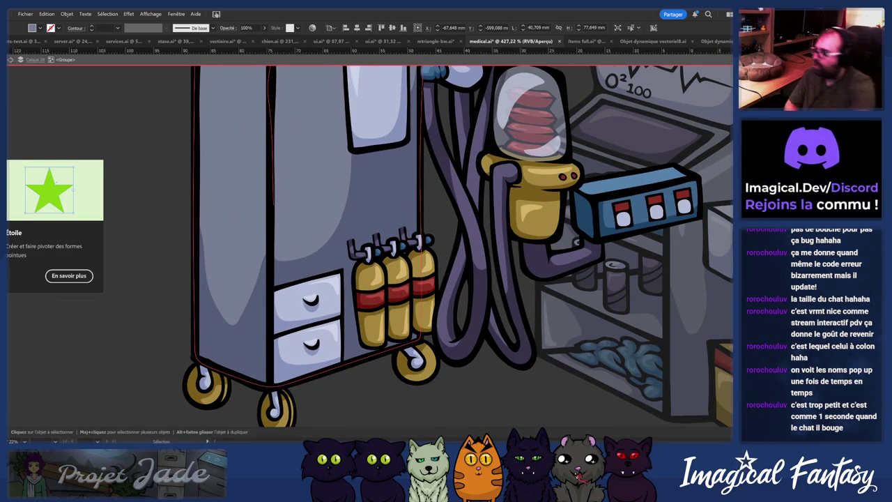
left_click(253, 105, "ctrl")
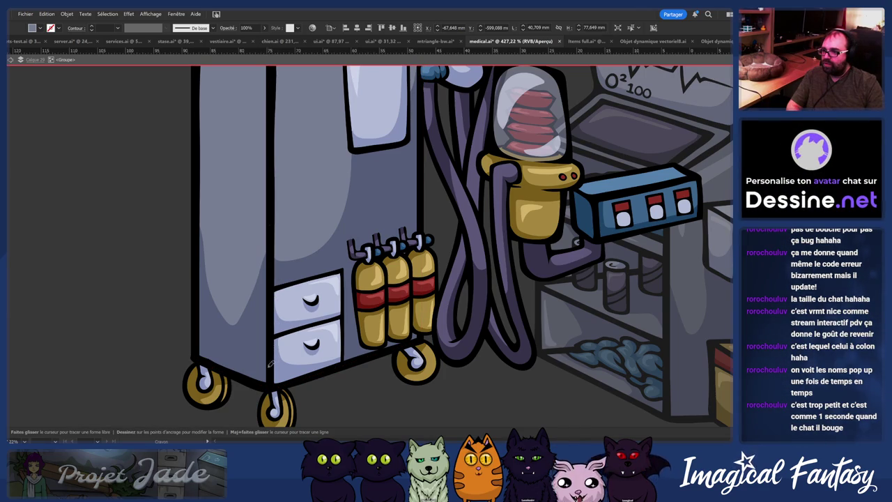
Step: Zoom in on the cabinet and select its outline with the gas tanks and shelves in view
scroll(267, 368, "down", 5)
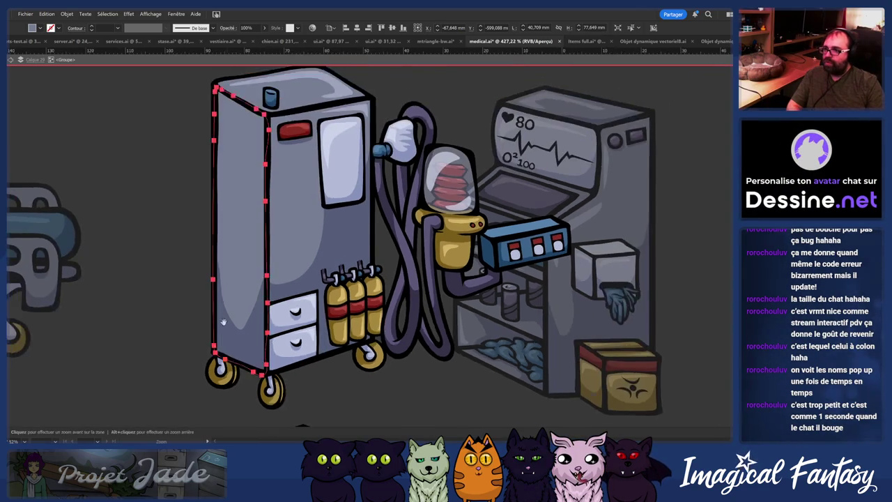
scroll(299, 154, "up", 2)
scroll(307, 157, "up", 2)
scroll(321, 164, "up", 2)
scroll(320, 164, "up", 2)
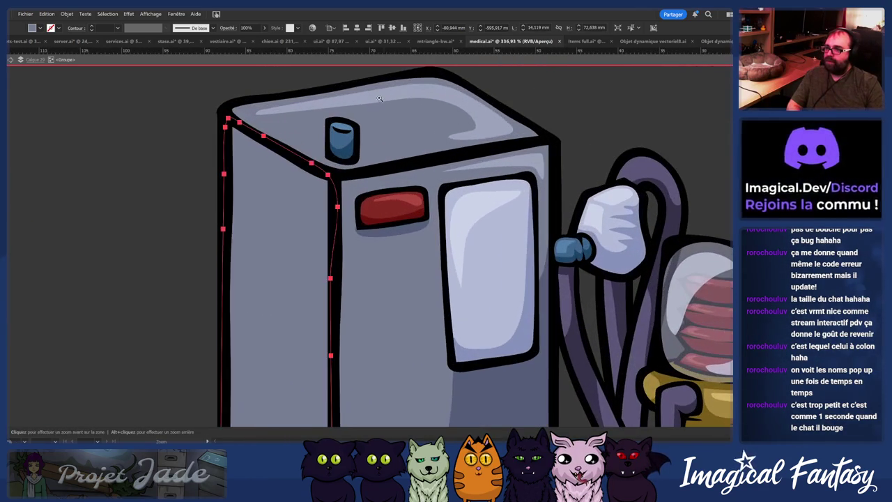
scroll(319, 201, "up", 1)
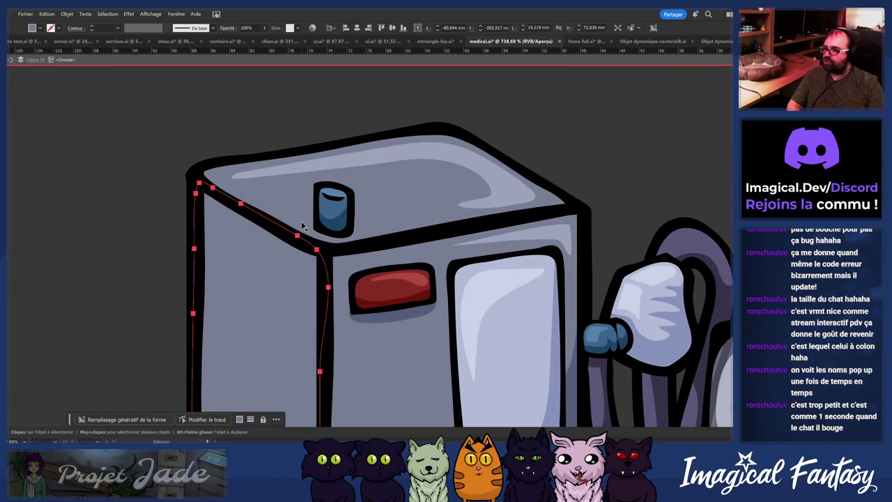
scroll(290, 273, "down", 4)
scroll(290, 300, "up", 2)
scroll(291, 335, "up", 2)
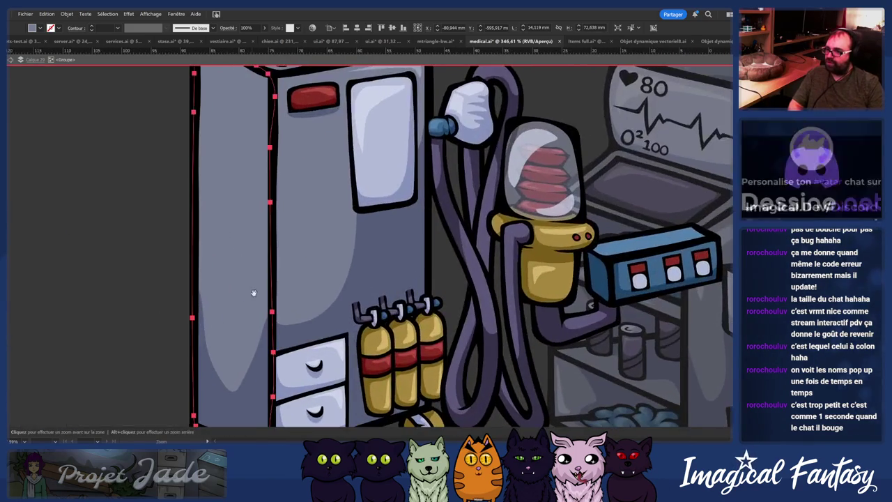
scroll(292, 368, "down", 1)
scroll(301, 293, "down", 1)
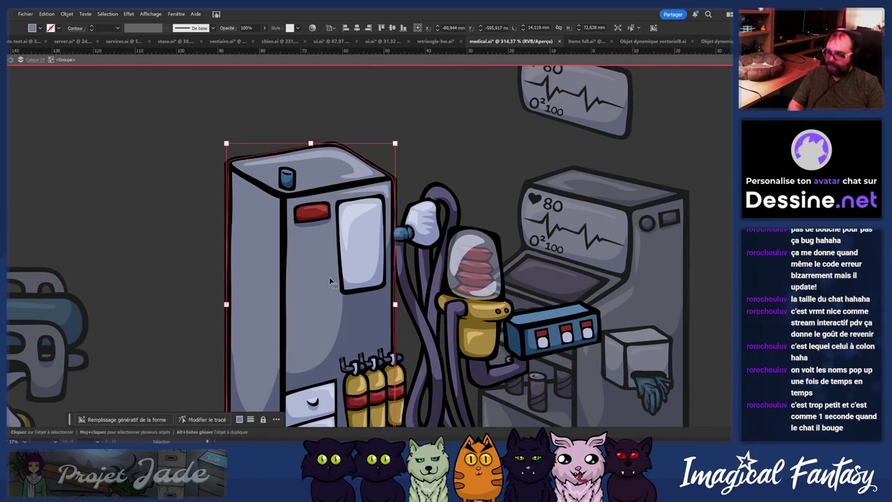
key("space")
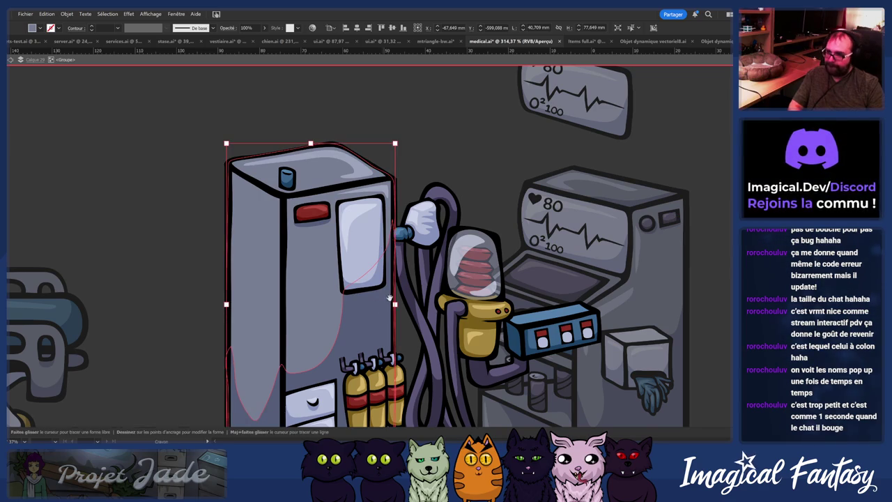
left_click(380, 167)
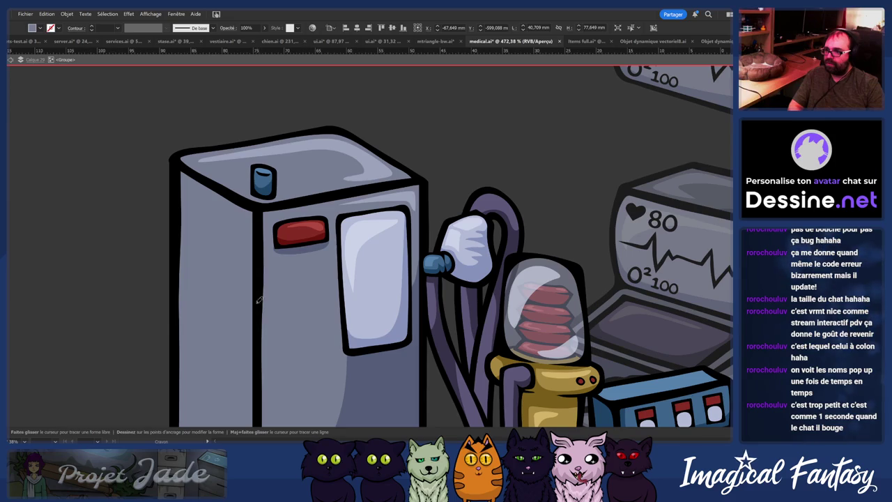
left_click(251, 345, "ctrl")
left_click_drag(251, 345, 147, 196)
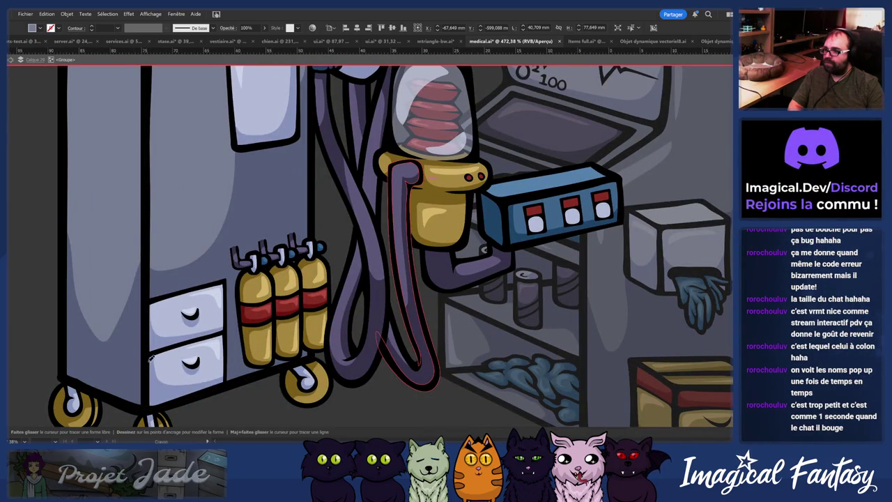
Step: Reselect the cabinet outline path and scroll around it to review the redrawn shape
scroll(167, 382, "up", 5)
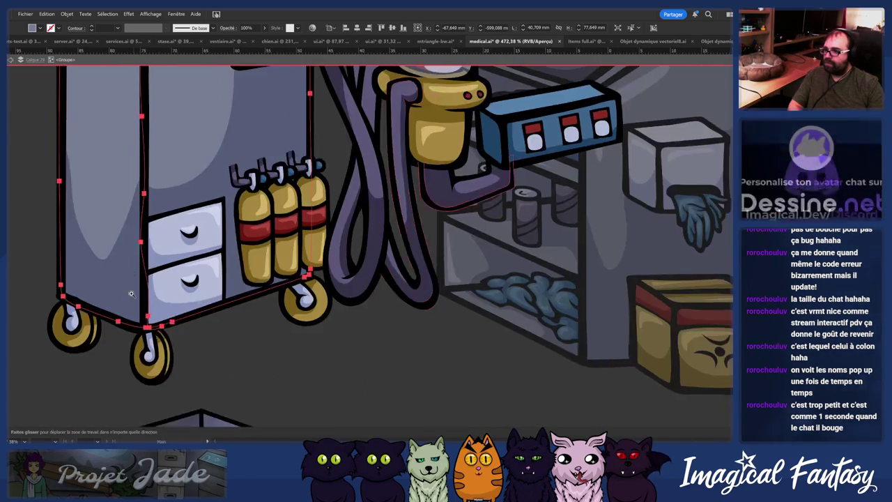
scroll(148, 132, "down", 3)
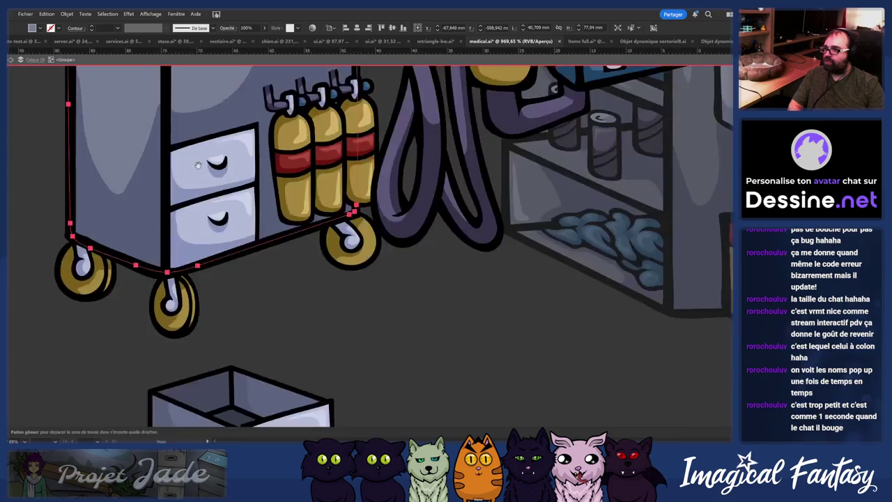
scroll(218, 187, "up", 3)
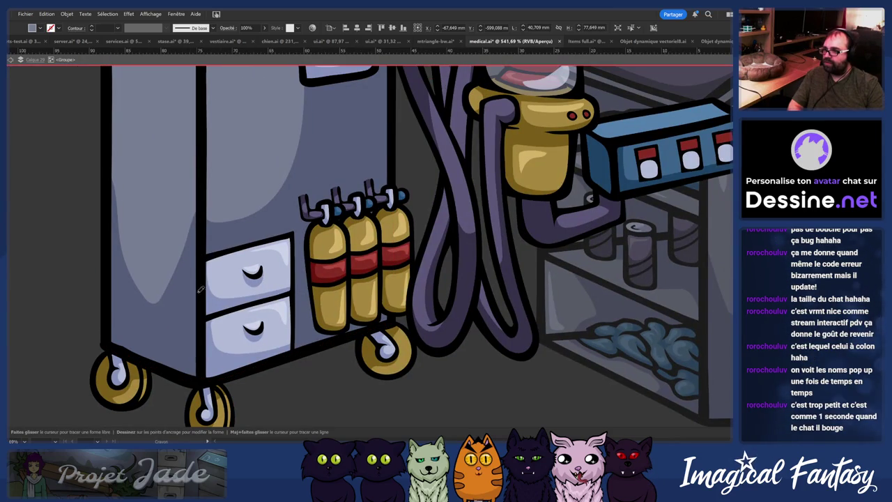
left_click(206, 359, "ctrl")
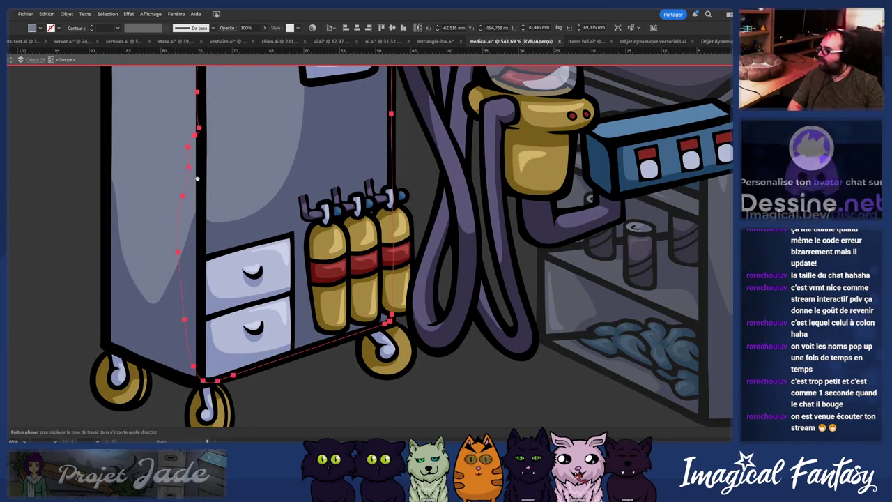
scroll(201, 179, "left", 3)
scroll(209, 253, "down", 2)
scroll(189, 251, "down", 2)
scroll(185, 244, "down", 2)
scroll(177, 233, "up", 1)
scroll(173, 228, "up", 3)
scroll(173, 228, "up", 1)
scroll(173, 228, "up", 1)
Step: Bring the cabinet's lower area into view and redraw its left edge with a cleaner Pencil stroke
key("ctrl+shift+a")
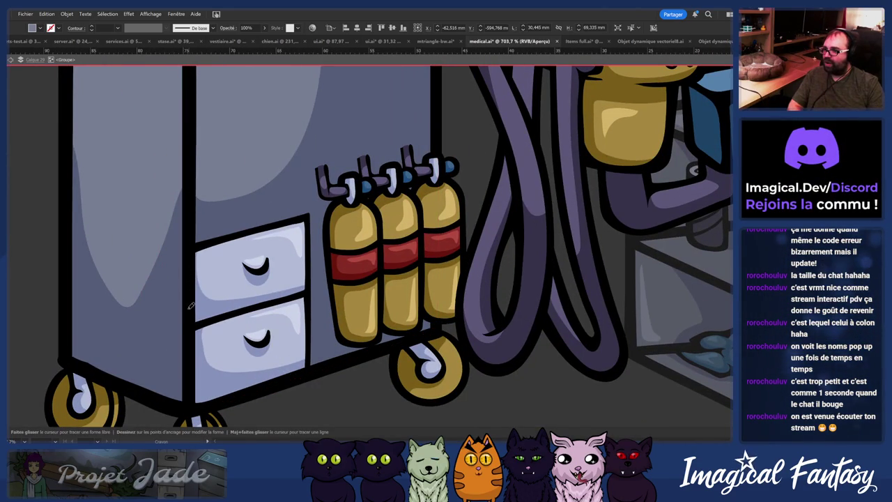
left_click(189, 398, "ctrl")
mouse_move(191, 84)
left_mouse_down()
mouse_move(247, 234)
mouse_move(201, 273)
mouse_move(187, 211)
left_mouse_up()
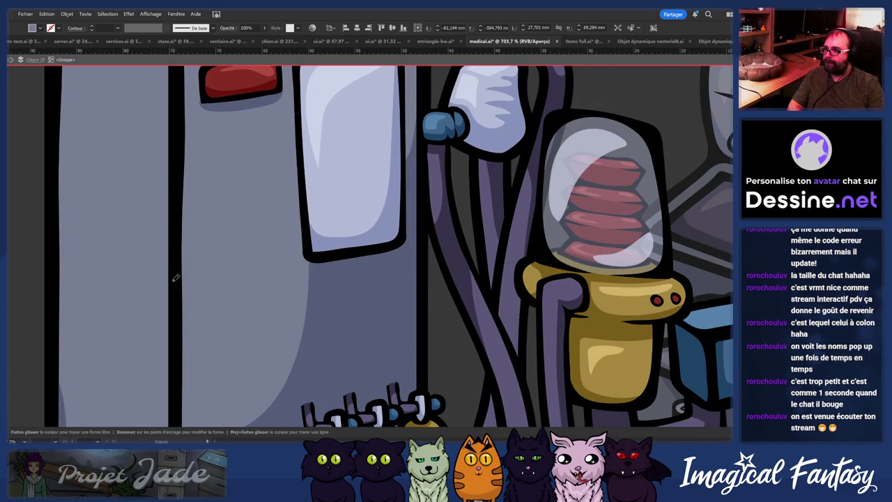
scroll(153, 293, "down", 5)
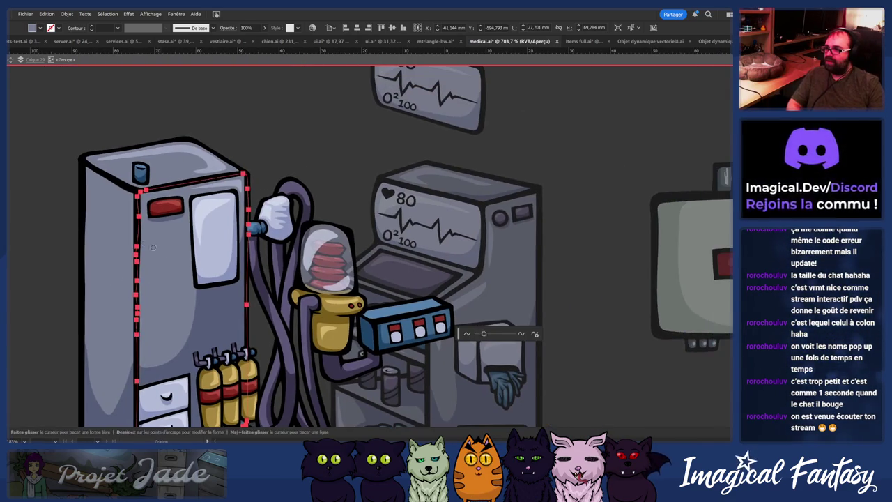
left_click_drag(126, 258, 132, 316)
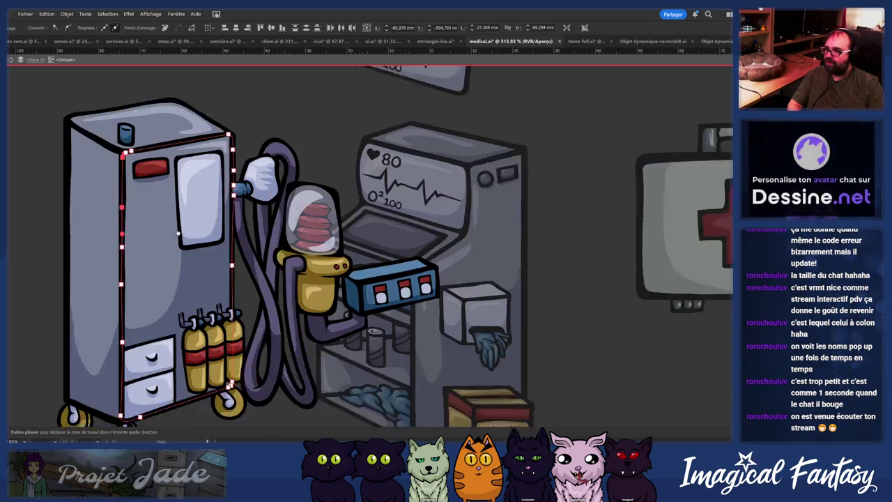
Step: Bring the cabinet, wheels and box into view and show the anchor points of its left face
left_click_drag(155, 376, 245, 303)
scroll(246, 303, "up", 2)
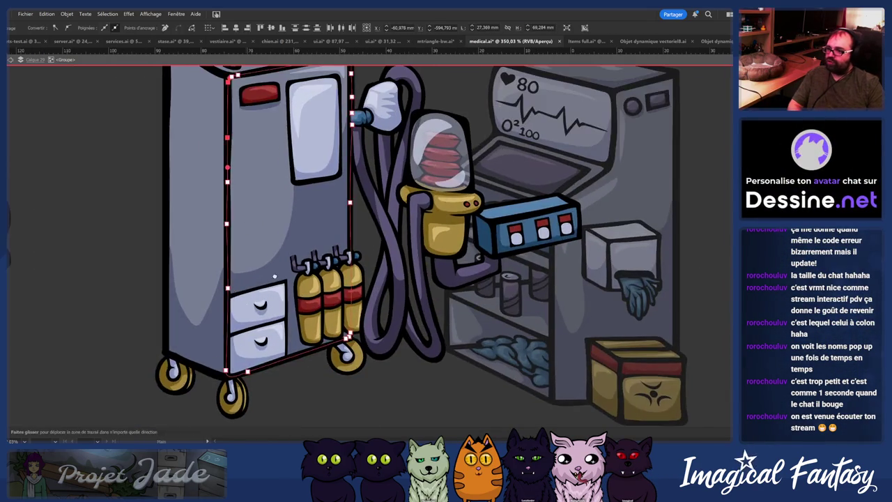
scroll(248, 306, "up", 2)
scroll(248, 309, "up", 2)
scroll(249, 310, "up", 2)
key("v")
left_click(235, 317)
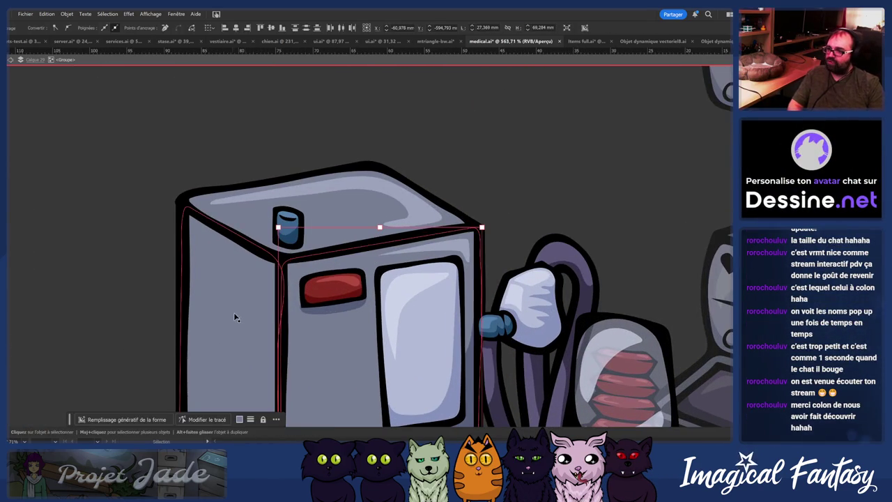
key("a")
left_click(181, 209)
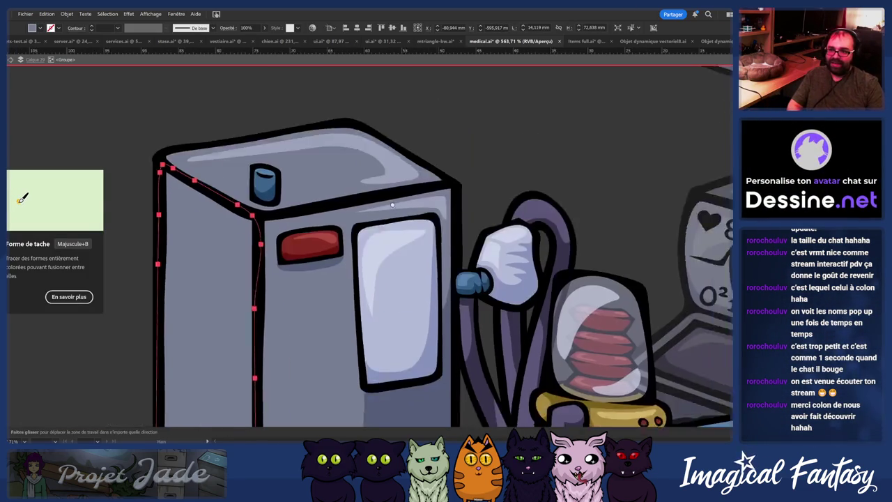
Step: Select the darker shading shape path on the cabinet with Direct Selection
scroll(363, 275, "down", 4)
scroll(363, 276, "up", 1)
scroll(363, 276, "up", 1)
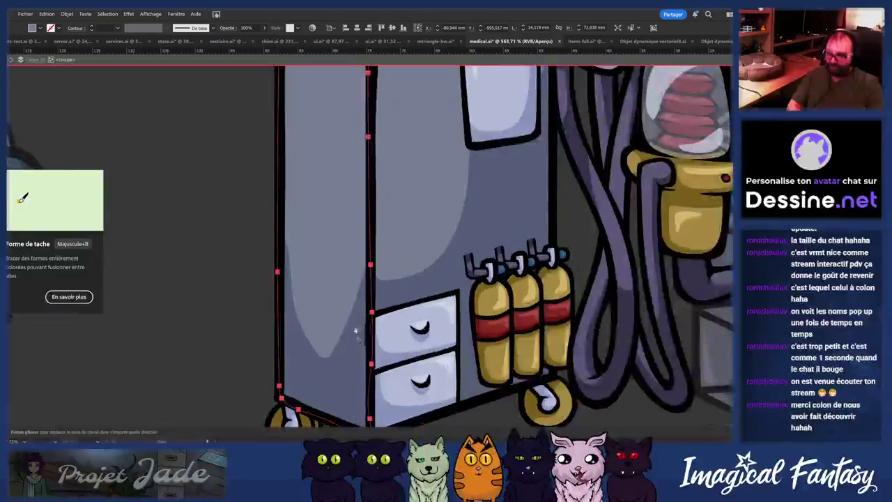
key("i")
key("a")
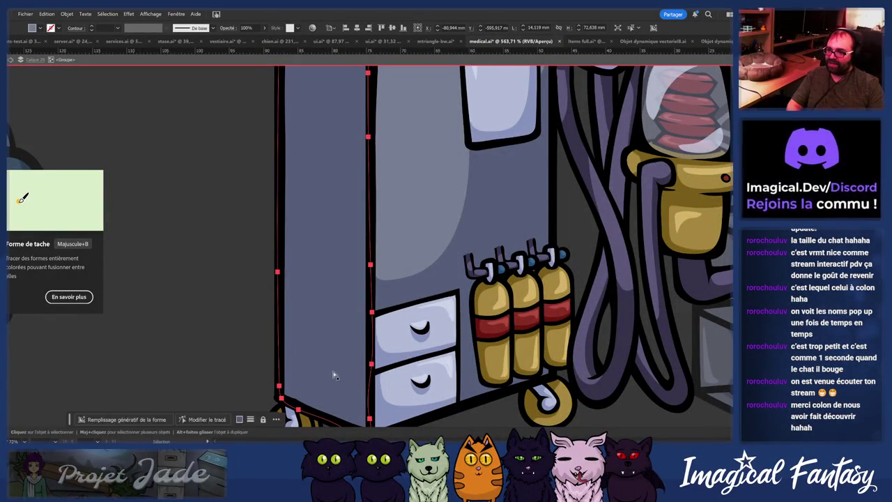
left_click(339, 377)
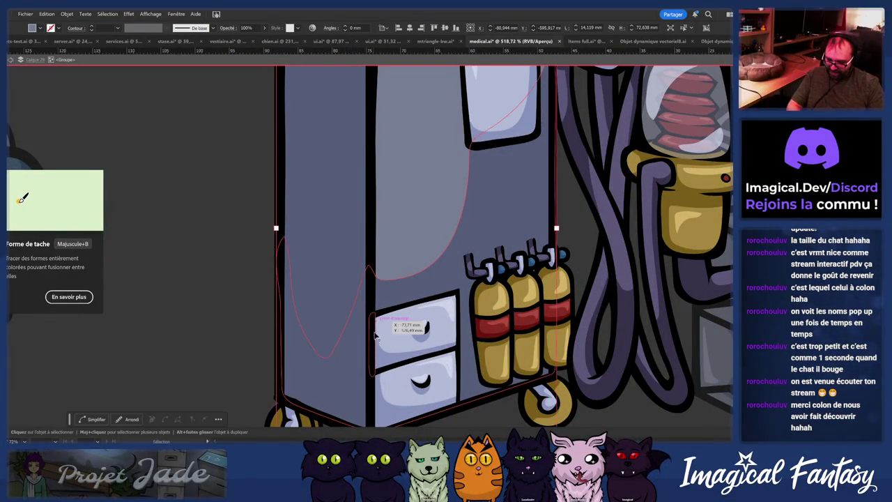
Step: Redraw the shading path with the Pencil as a smooth curve down the cabinet's left side
key("n")
scroll(348, 184, "down", 2)
scroll(348, 185, "up", 1)
scroll(348, 185, "up", 1)
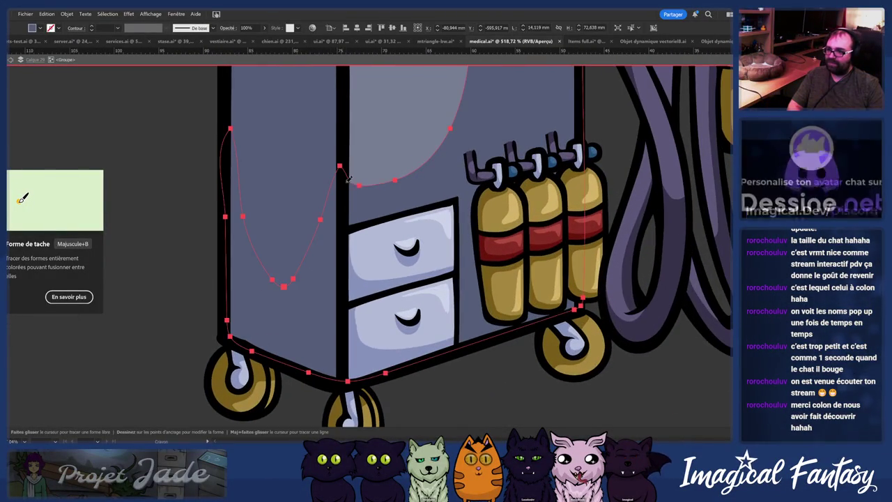
key("ctrl+shift+a")
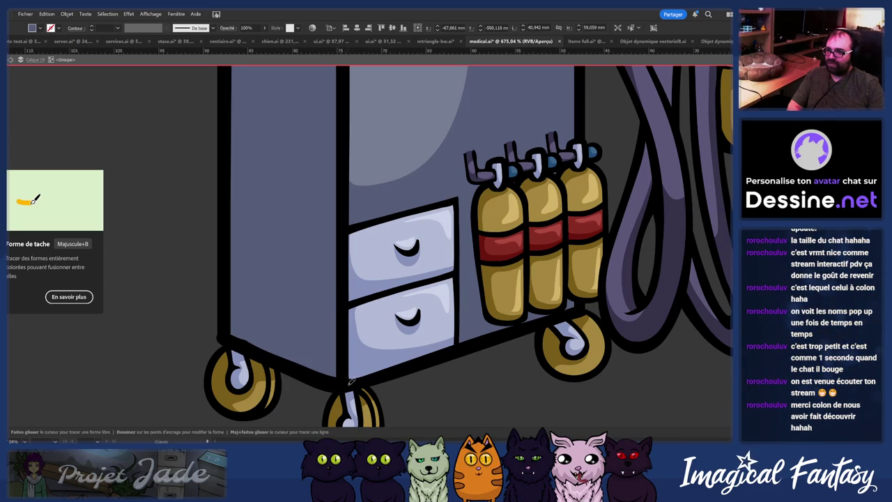
left_click_drag(356, 362, 339, 167)
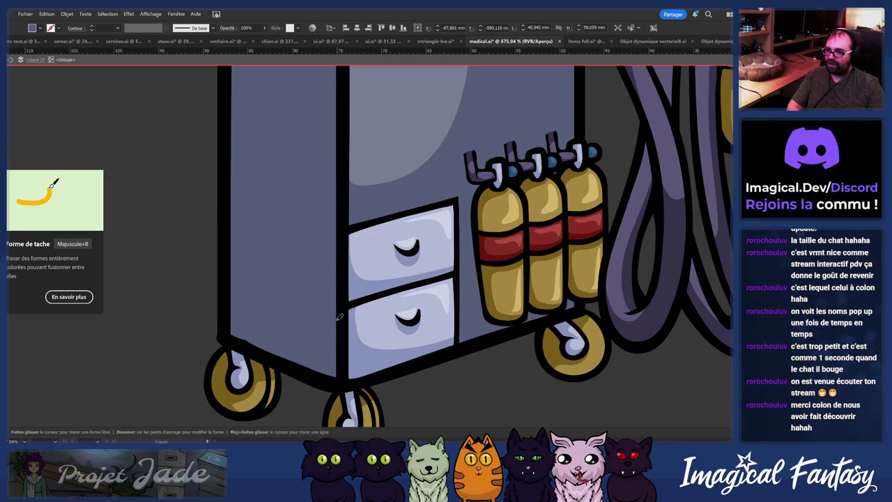
key("ctrl+shift+a")
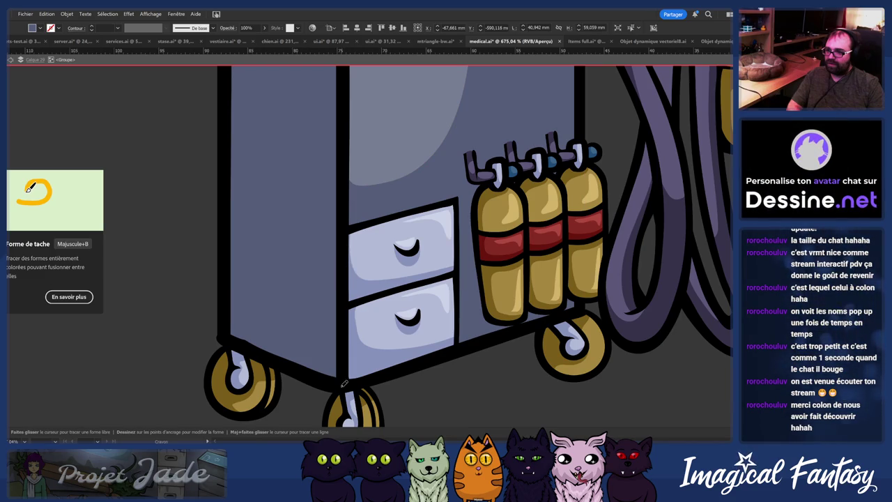
scroll(354, 303, "down", 3)
scroll(333, 291, "up", 2)
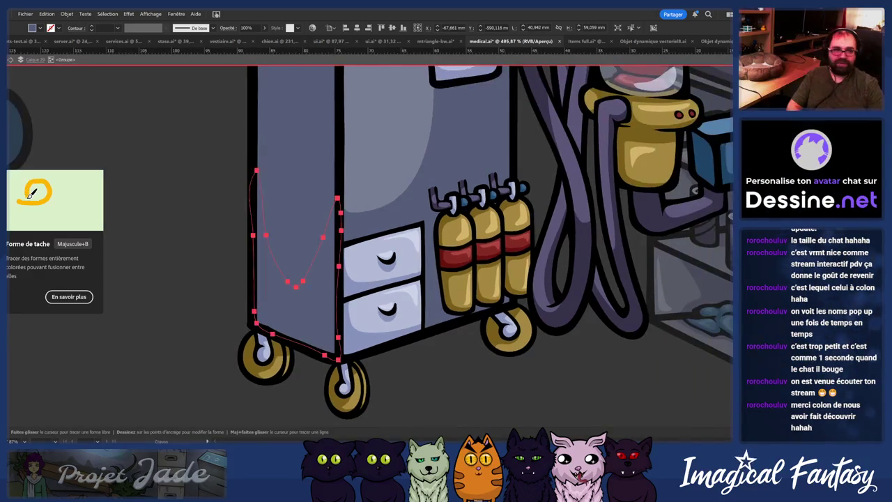
key("ctrl+shift+a")
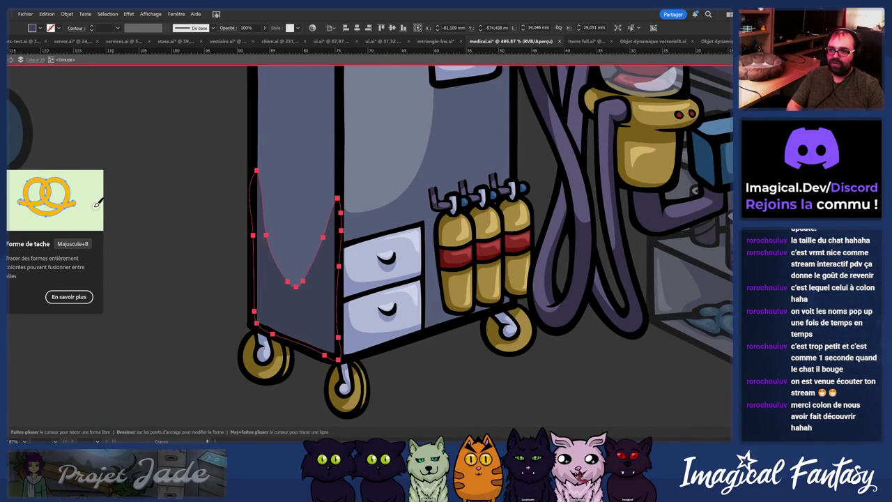
Step: Zoom in to bring the cabinet closer into view
scroll(408, 279, "down", 5)
scroll(407, 230, "up", 2)
scroll(408, 230, "up", 3)
scroll(394, 190, "down", 3)
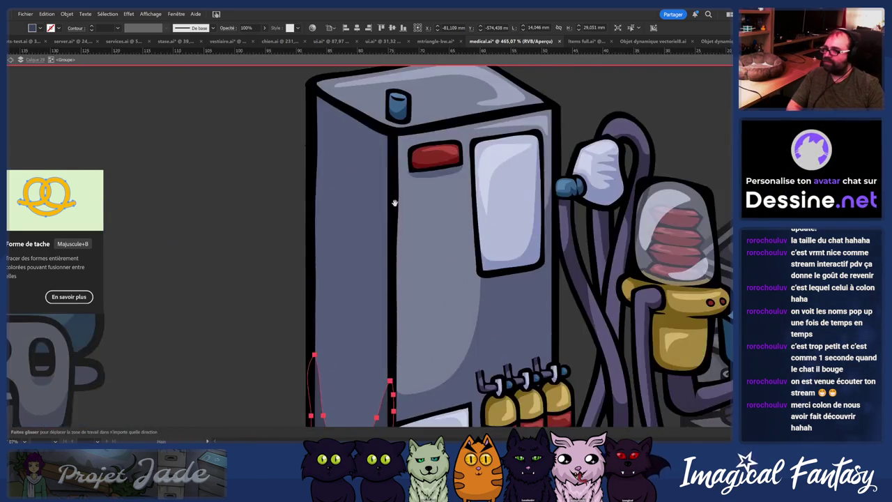
scroll(394, 190, "down", 4)
scroll(313, 290, "down", 2)
scroll(348, 264, "up", 2)
scroll(376, 244, "up", 1)
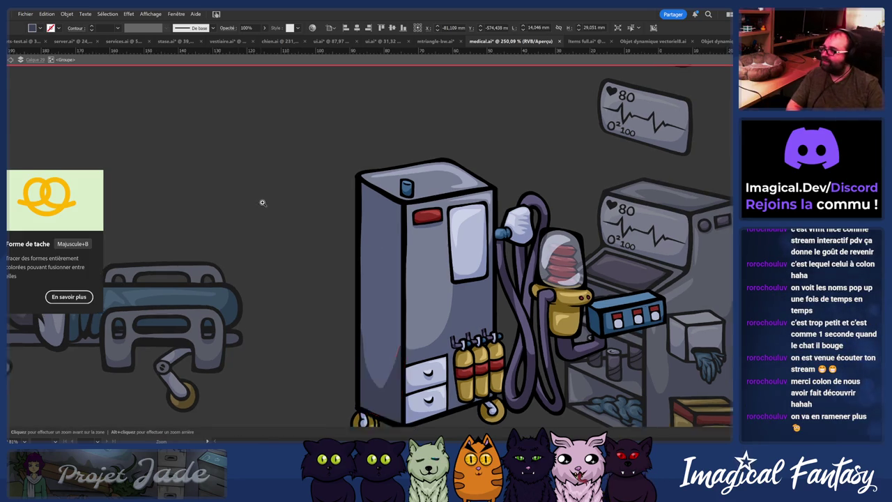
left_click_drag(264, 210, 357, 191)
mouse_move(279, 244)
left_mouse_down()
mouse_move(318, 218)
mouse_move(295, 263)
mouse_move(309, 262)
left_mouse_up()
scroll(309, 262, "down", 2)
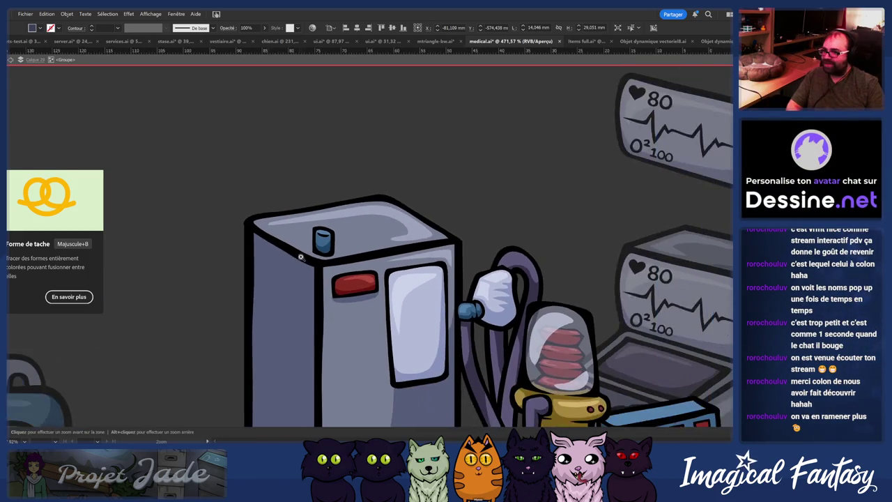
Step: Redraw the cart lid's outline with a smoother Pencil stroke
left_click(421, 201)
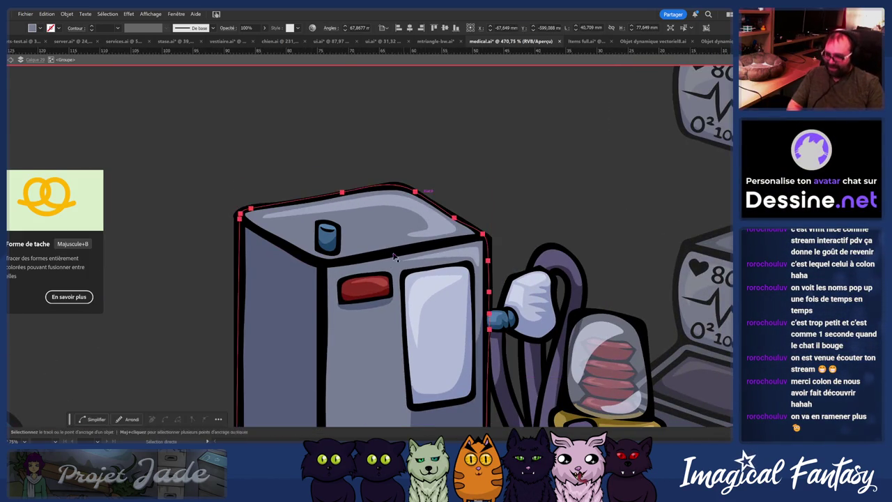
scroll(401, 249, "up", 1)
scroll(377, 231, "up", 1)
scroll(402, 219, "up", 1)
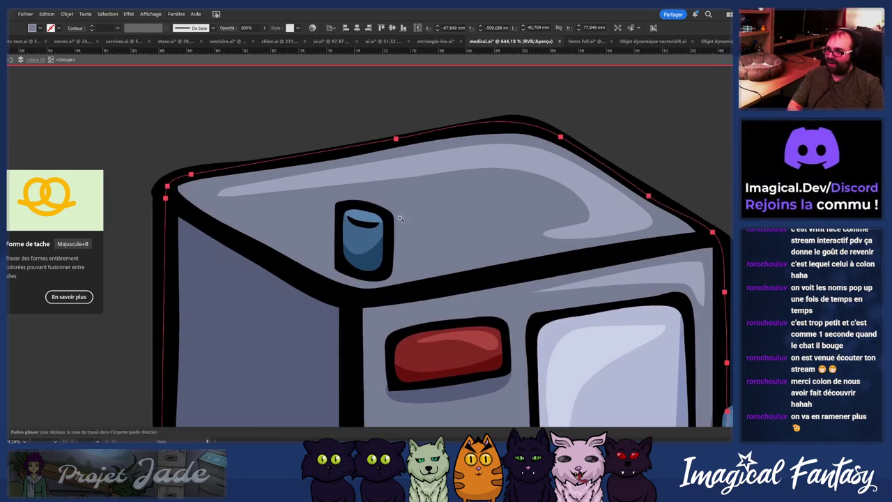
scroll(413, 218, "down", 1)
scroll(184, 245, "down", 1)
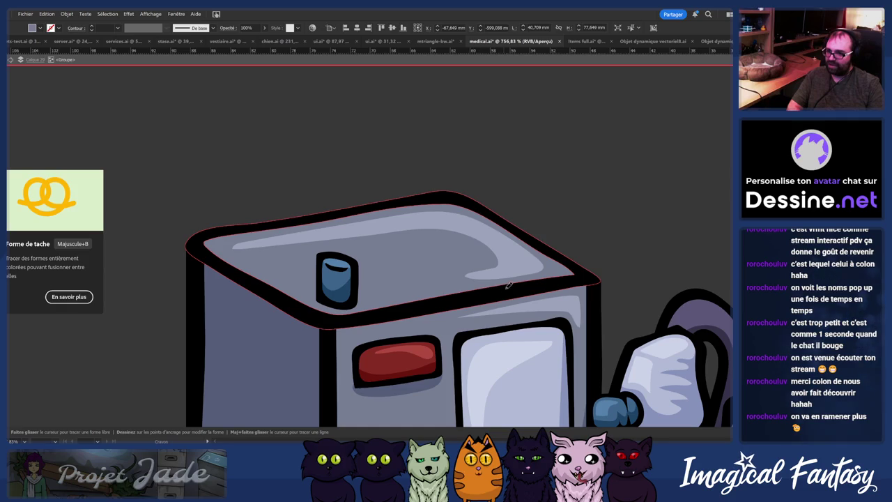
left_click_drag(553, 282, 590, 266)
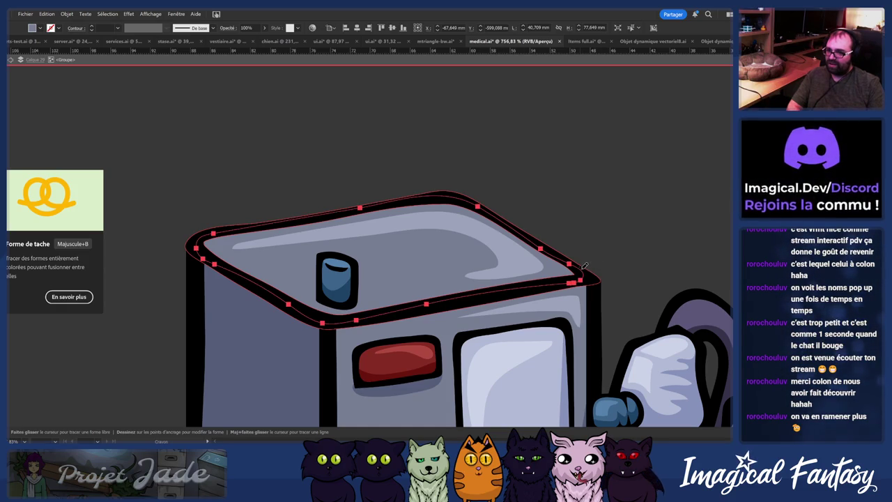
scroll(494, 284, "down", 2)
scroll(363, 266, "up", 3)
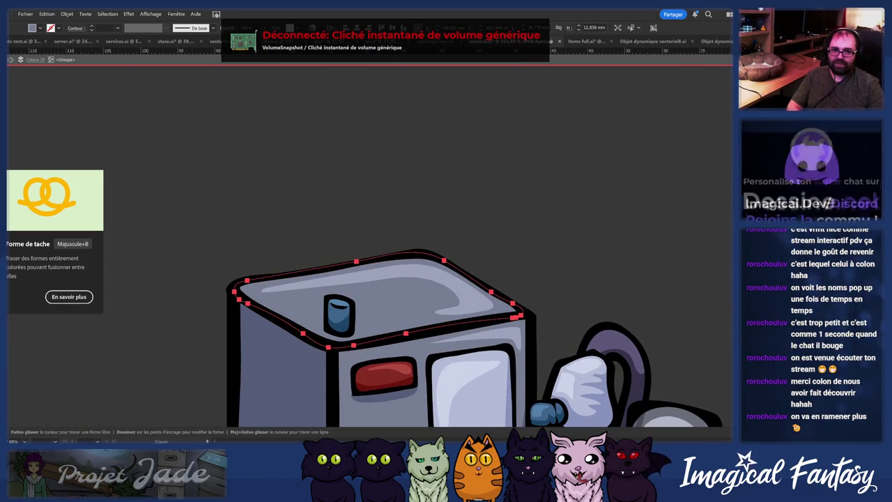
key("ctrl+shift+a")
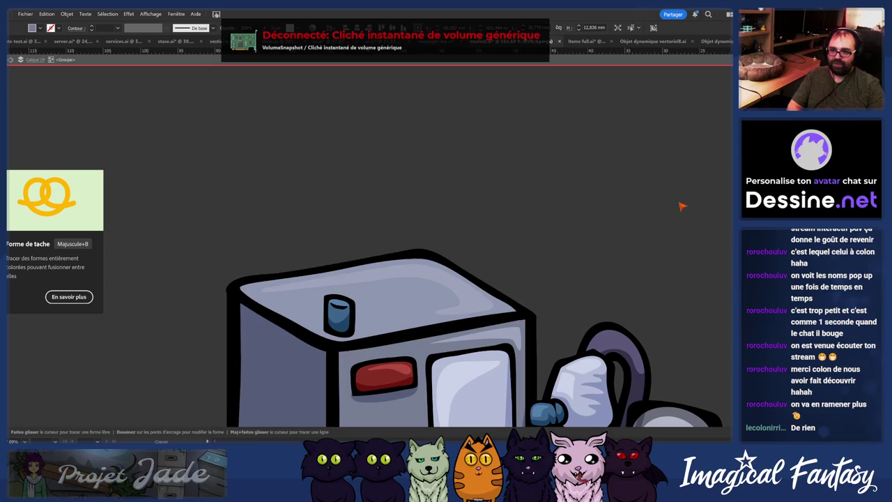
Step: Paint a pale highlight shape across the lid and zoom out to the whole medical scene
left_click_drag(462, 316, 545, 267)
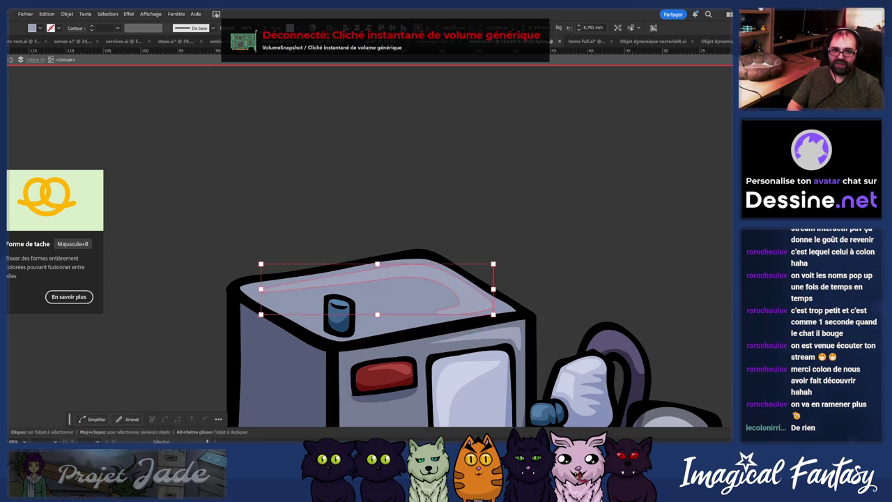
key("b")
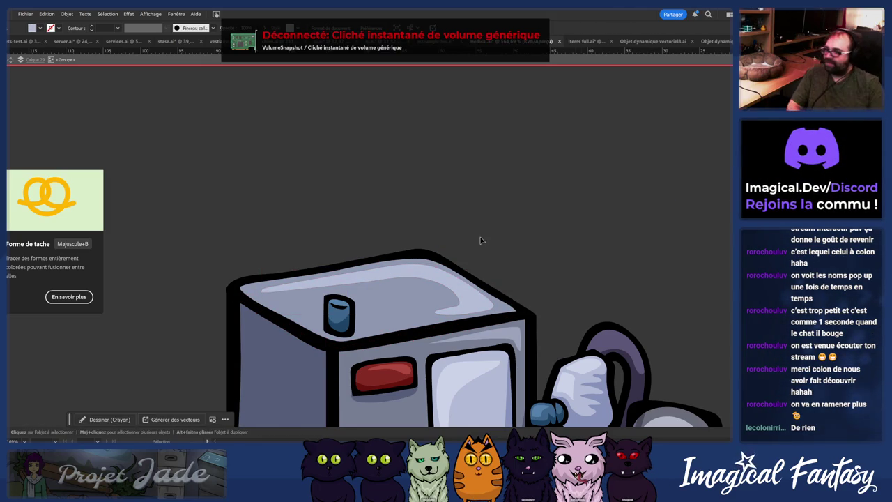
key("z")
mouse_move(396, 211)
left_mouse_down()
mouse_move(328, 289)
mouse_move(468, 279)
left_mouse_up()
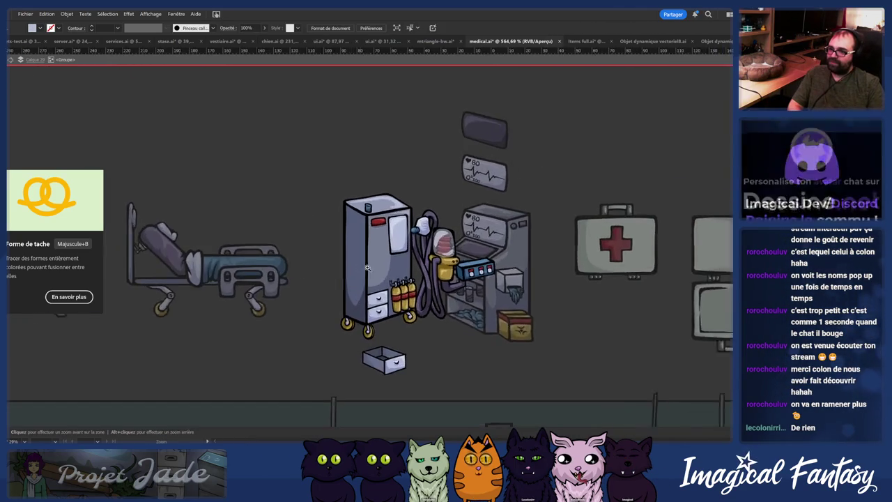
Step: Zoom in on the drawers and drag the bottom edge piece along the base between the wheels
left_click(470, 279)
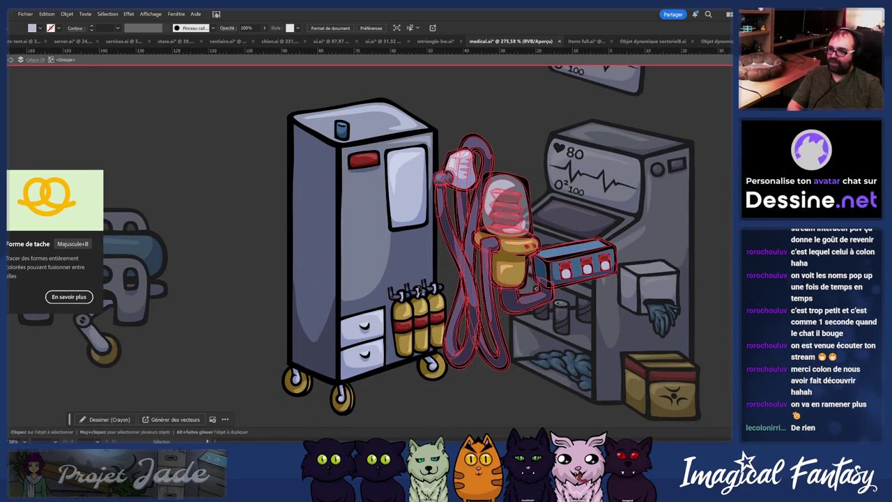
left_click_drag(298, 221, 323, 300)
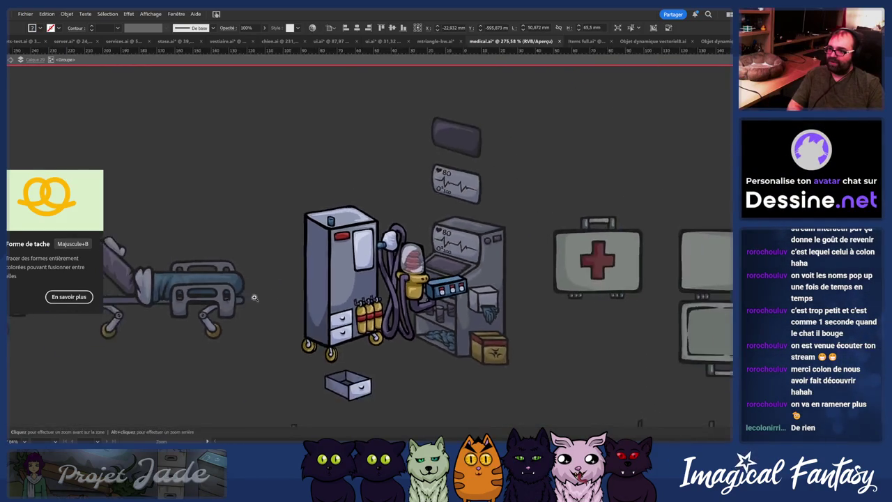
left_click_drag(426, 272, 268, 274)
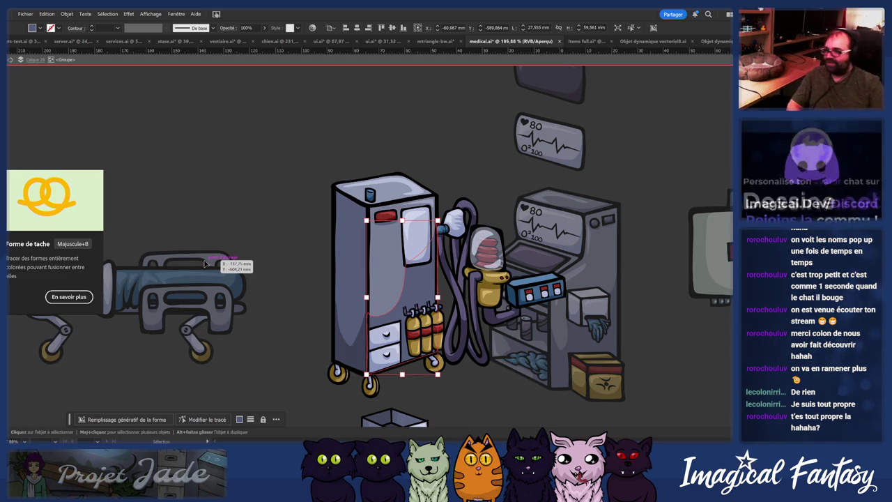
left_click_drag(225, 263, 418, 271)
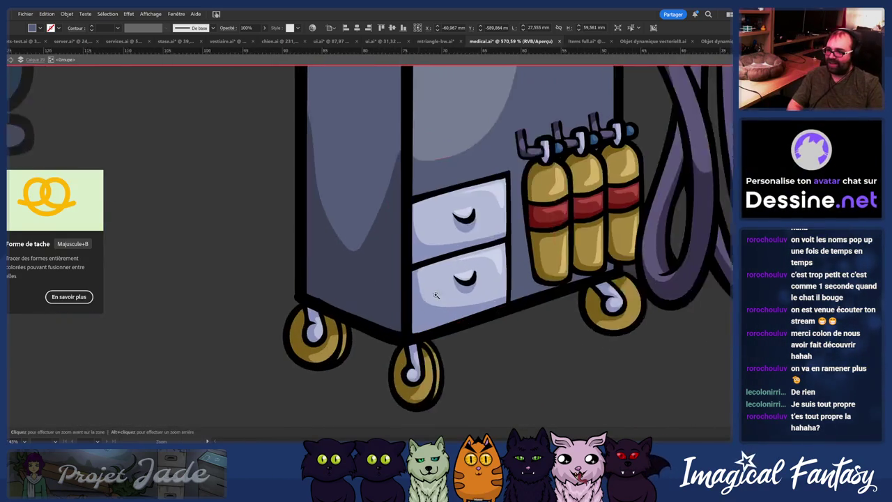
left_click(299, 327)
mouse_move(300, 327)
left_mouse_down()
mouse_move(390, 328)
mouse_move(402, 296)
left_mouse_up()
scroll(363, 314, "down", 3)
scroll(385, 307, "up", 2)
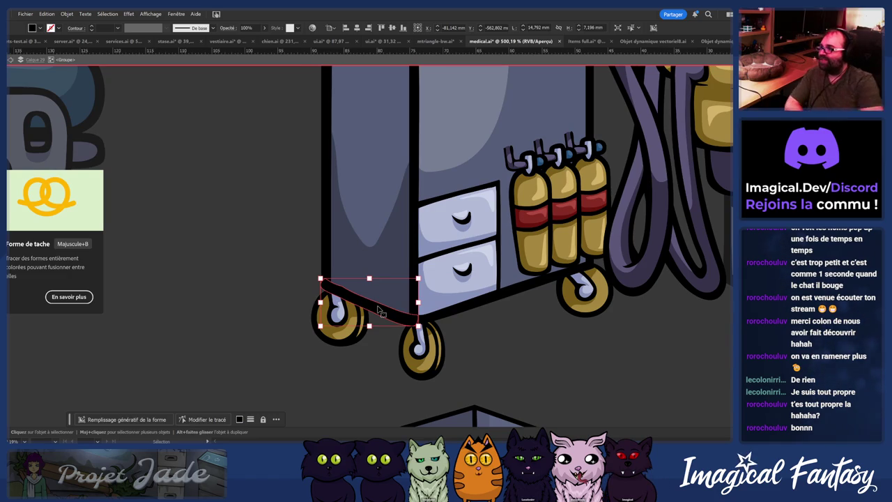
scroll(264, 339, "down", 5)
scroll(289, 288, "up", 3)
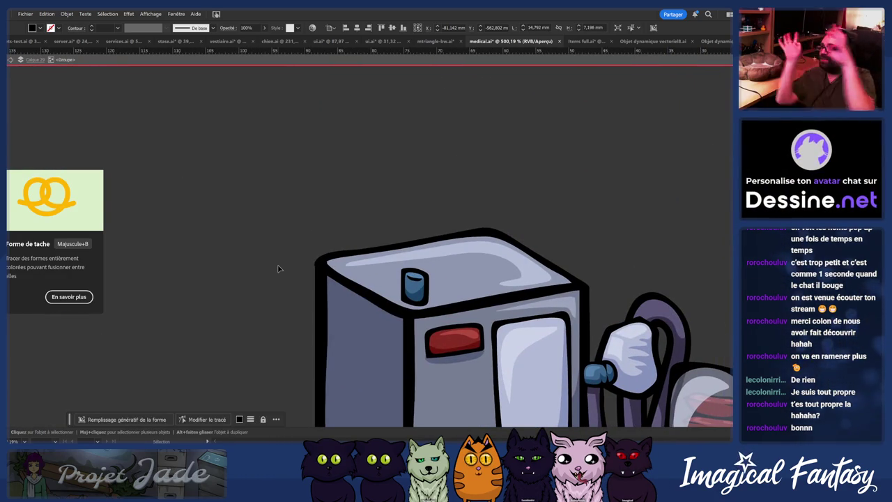
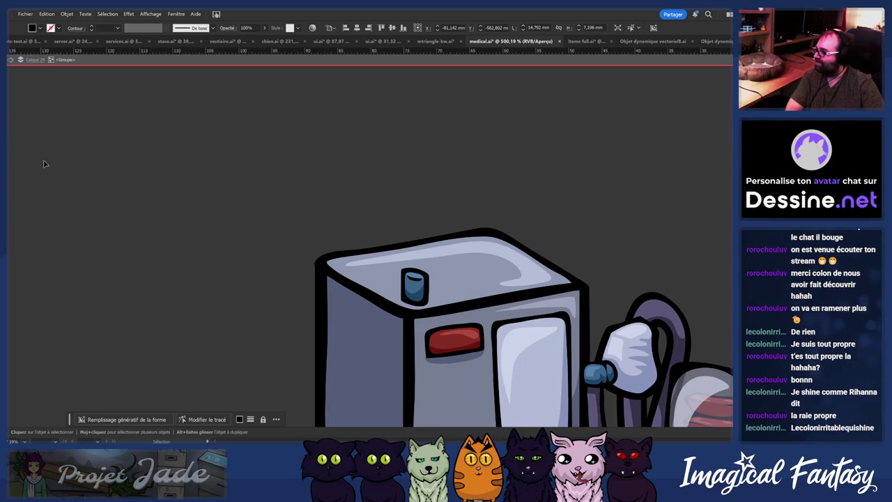
Step: Nudge the hoses, dome and control-box group left onto the grey cabinet's side
scroll(130, 283, "down", 3)
scroll(104, 251, "right", 5)
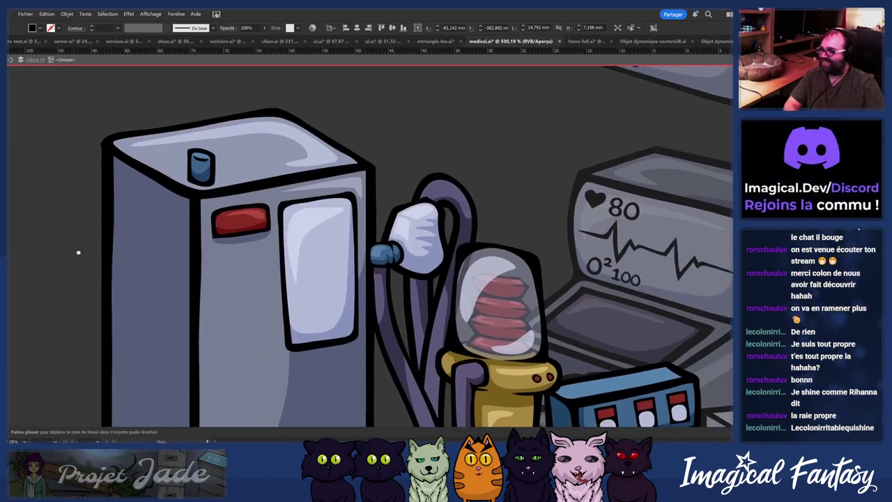
left_click_drag(274, 241, 391, 207)
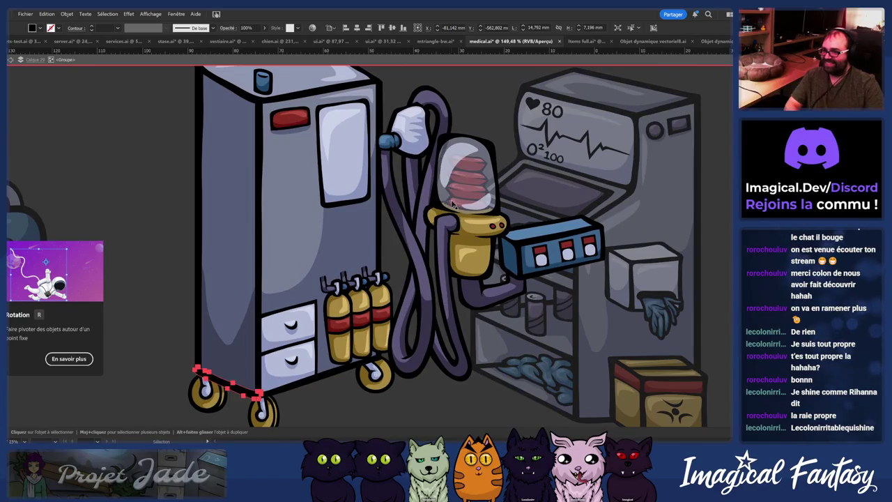
left_click(451, 206)
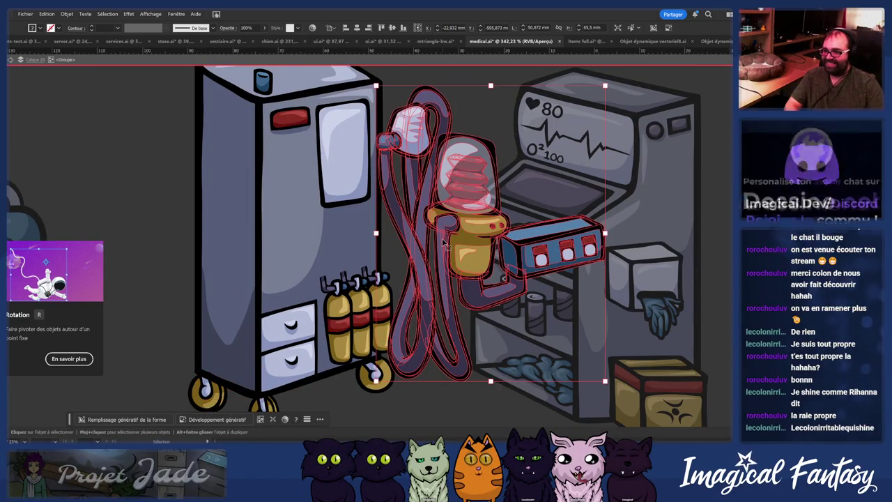
key("shift+Left")
key("shift+Left")
key("shift+Left")
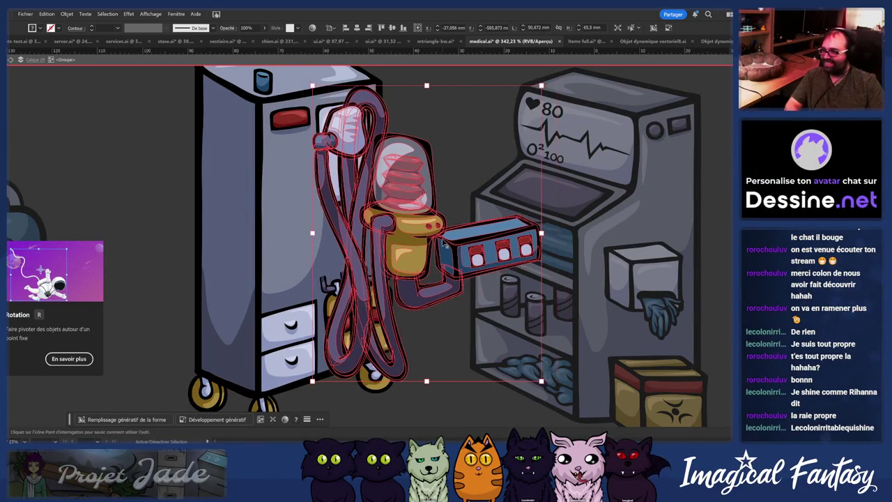
key("shift+Left")
key("shift+Left")
key("shift+Left")
key("shift+Left")
key("shift+Left")
key("shift+Left")
key("shift+Left")
key("shift+Left")
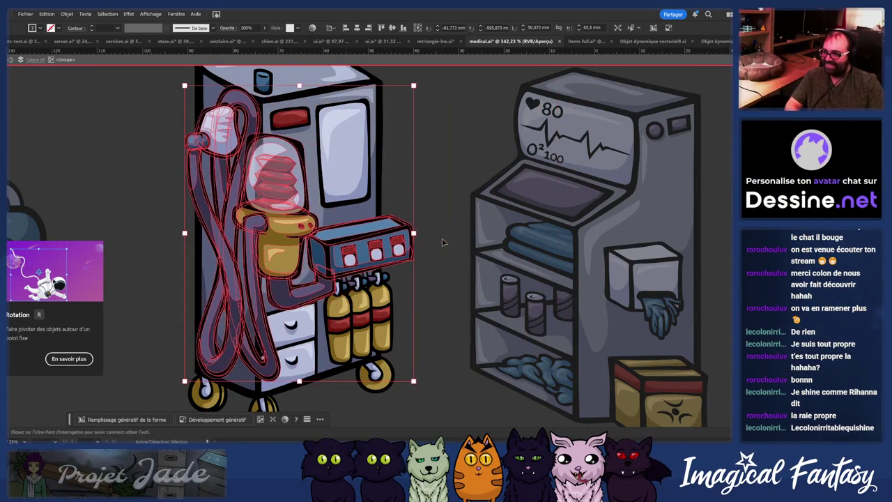
key("shift+Left")
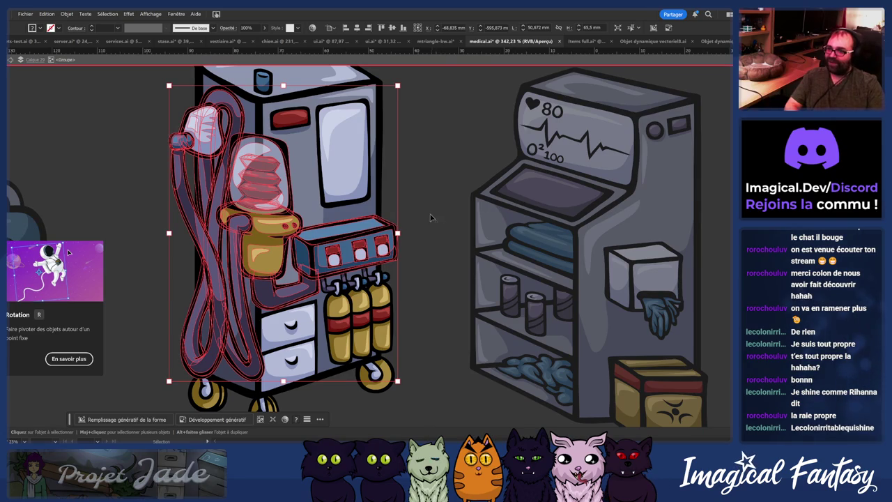
key("ctrl+h")
left_click(406, 267)
Step: Test-move the hose group and cabinet lid, then restore the lid's original position
scroll(407, 267, "down", 5)
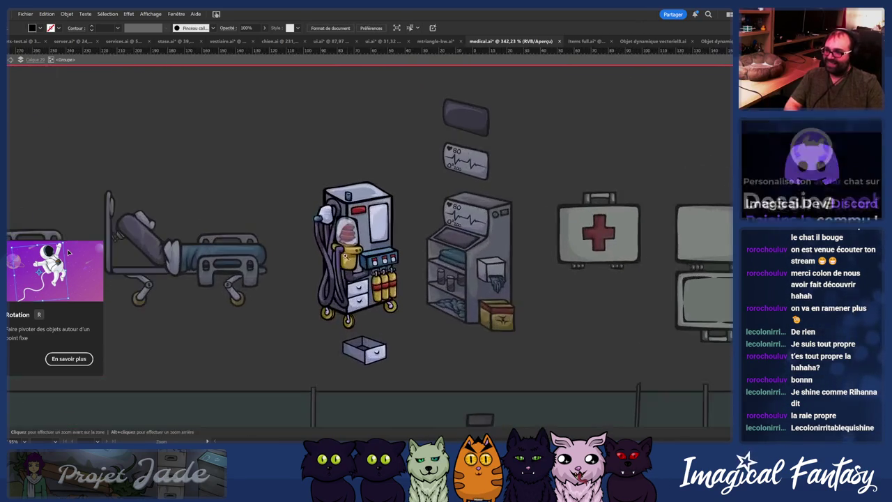
scroll(340, 220, "up", 4)
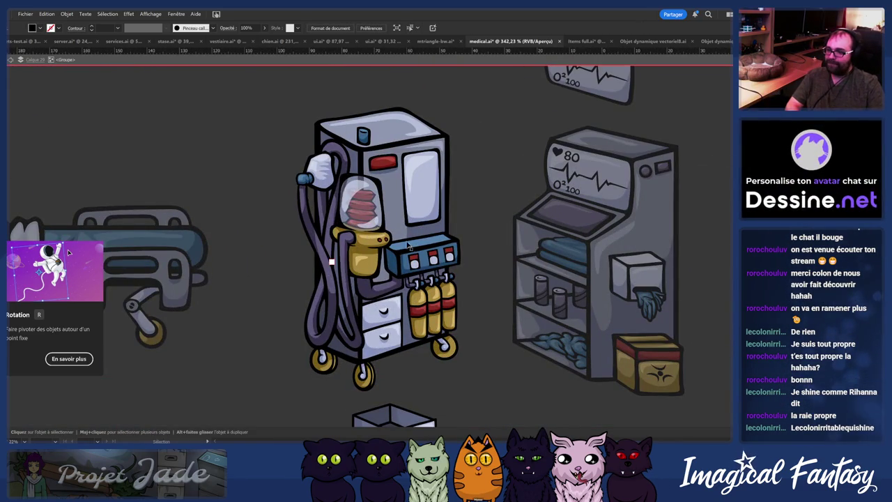
left_click_drag(411, 246, 232, 239)
left_click_drag(392, 194, 376, 175)
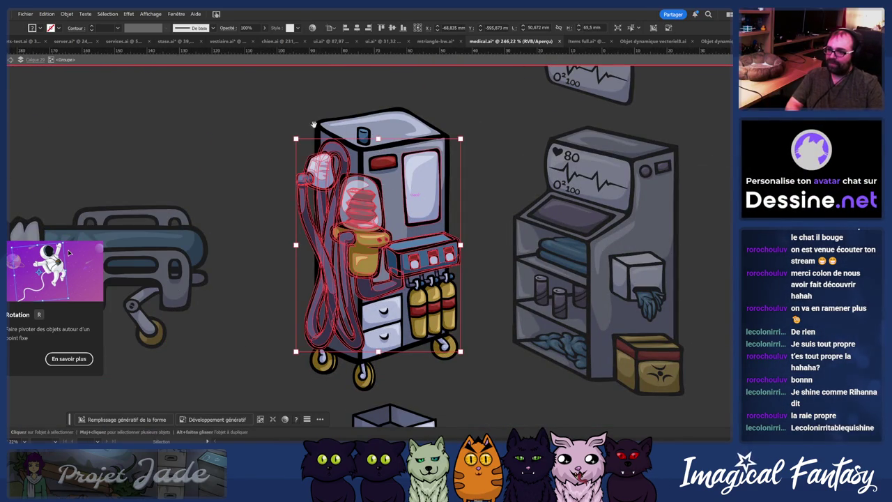
scroll(390, 230, "up", 3)
scroll(390, 230, "up", 3)
mouse_move(369, 271)
left_mouse_down()
mouse_move(323, 193)
mouse_move(384, 298)
left_mouse_up()
left_click_drag(322, 322, 392, 232)
key("ctrl+z")
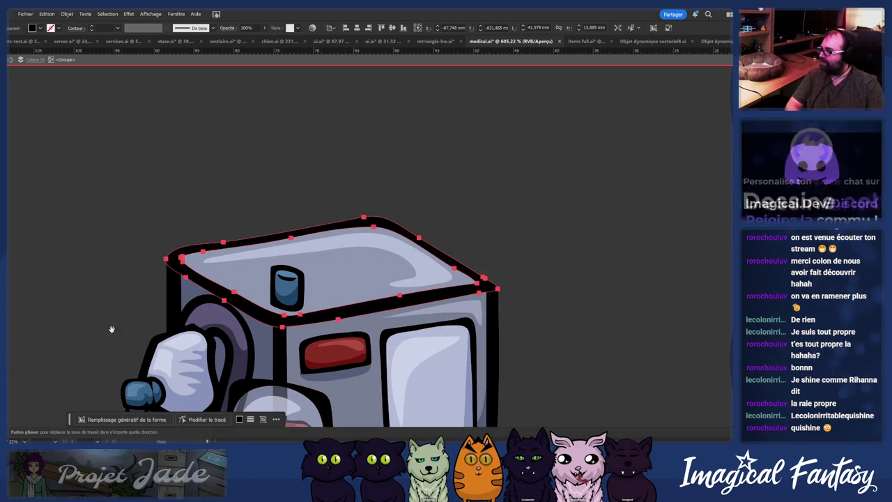
Step: Scroll down and select the assembled anaesthesia machine
scroll(126, 249, "down", 1)
scroll(126, 249, "down", 2)
scroll(126, 277, "down", 2)
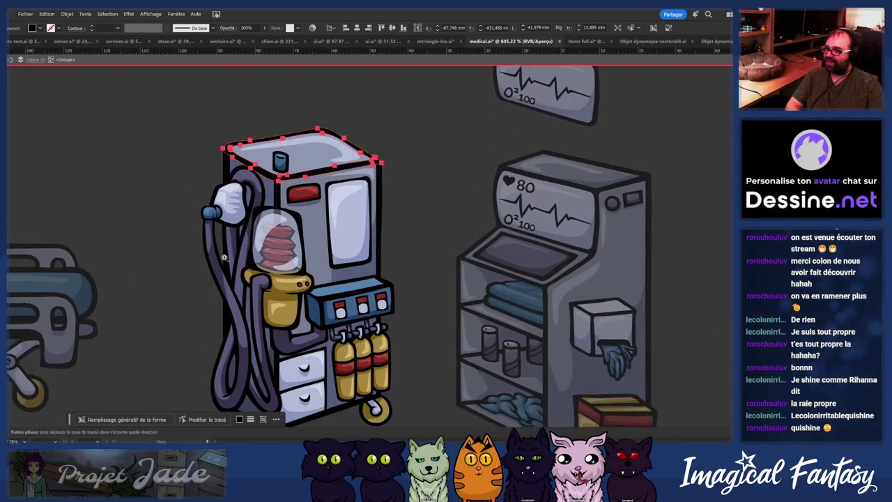
scroll(180, 285, "down", 2)
scroll(180, 285, "down", 3)
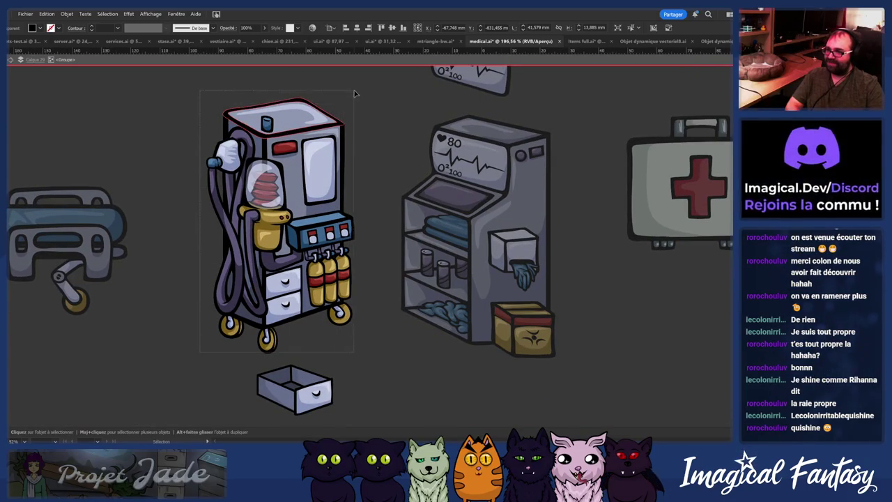
left_click(251, 136)
Step: In Objet dynamique vectoriel7.ai, place the hose assembly onto the right cabinet
key("a")
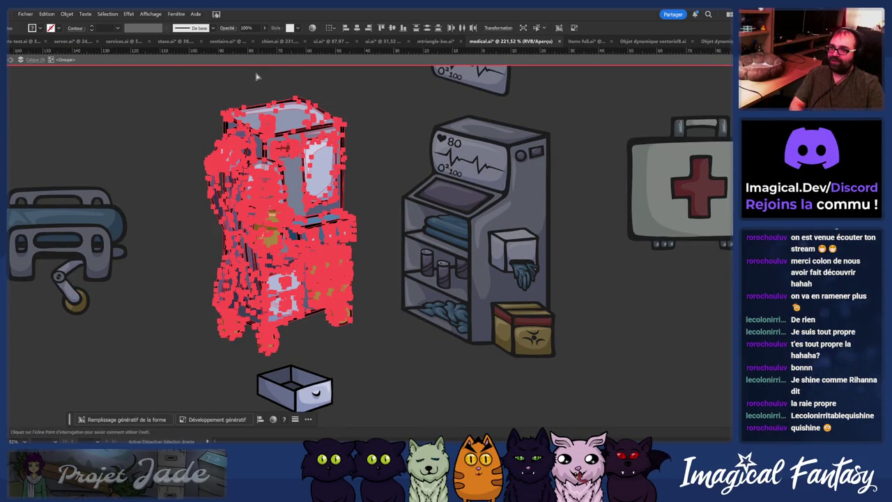
key("ctrl+shift+Tab")
key("ctrl+Tab")
key("ctrl+Tab")
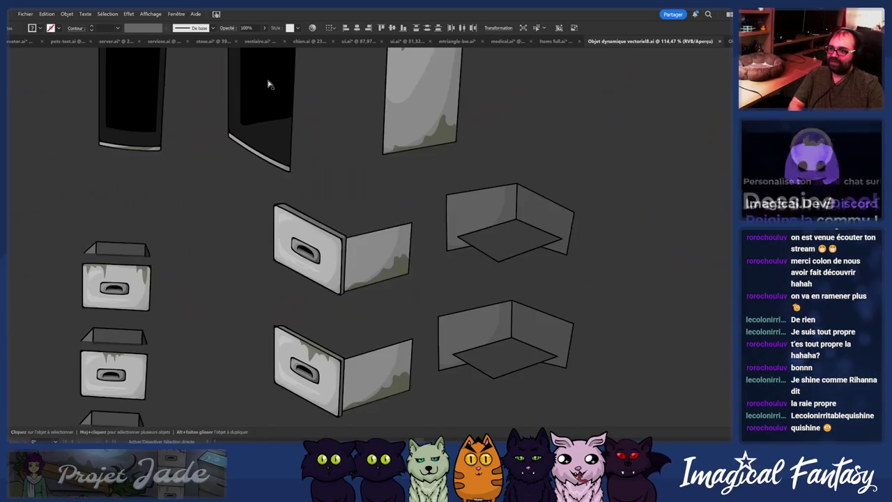
key("ctrl+Tab")
key("ctrl+Tab")
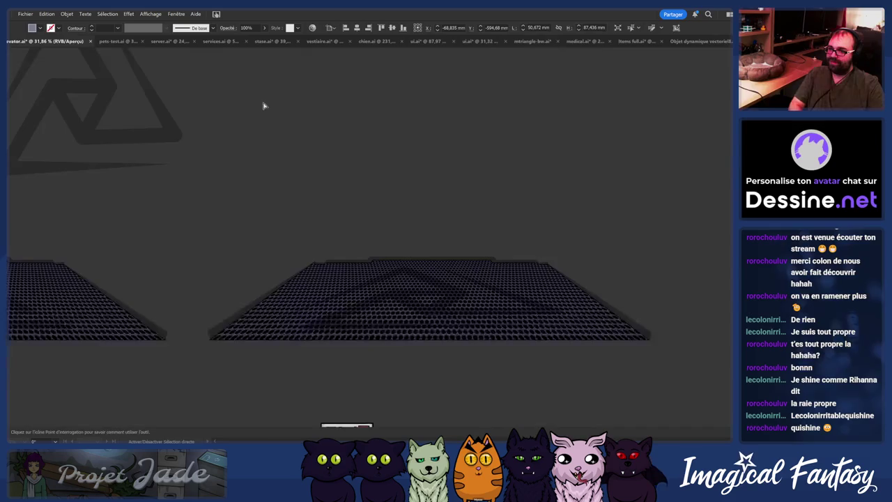
key("ctrl+shift+Tab")
key("ctrl+0")
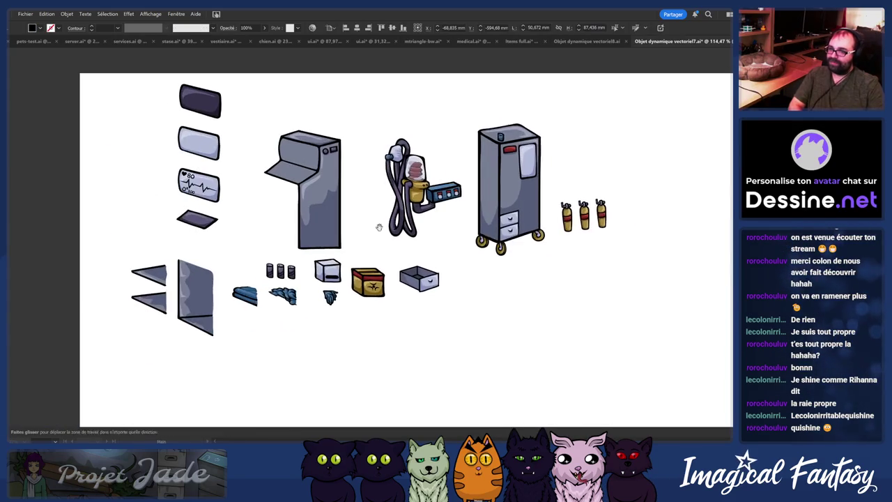
scroll(450, 200, "up", 5)
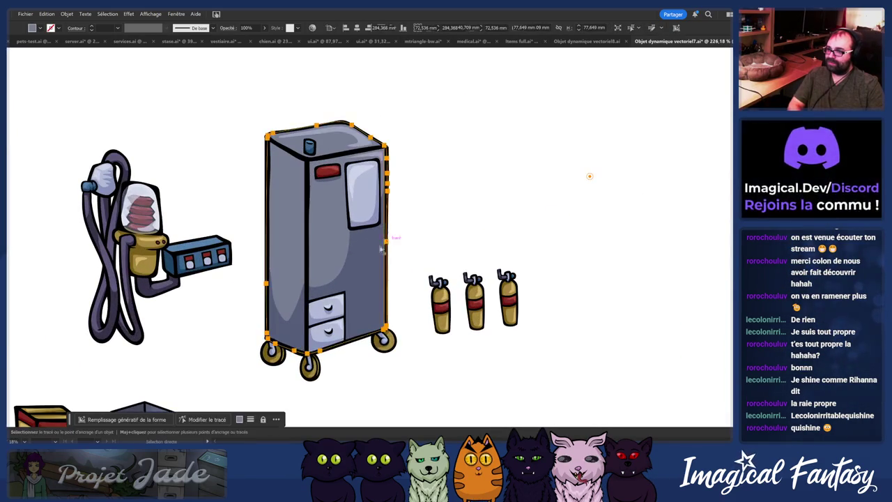
left_click_drag(400, 249, 585, 228)
mouse_move(418, 355)
left_mouse_down()
mouse_move(481, 322)
mouse_move(475, 333)
left_mouse_up()
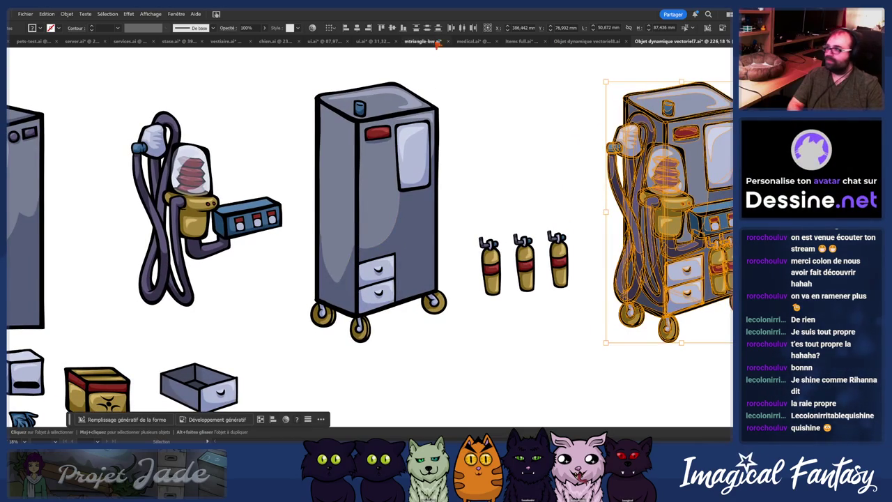
Step: Bring medical.ai's equipment area above the room into view
left_click(474, 42)
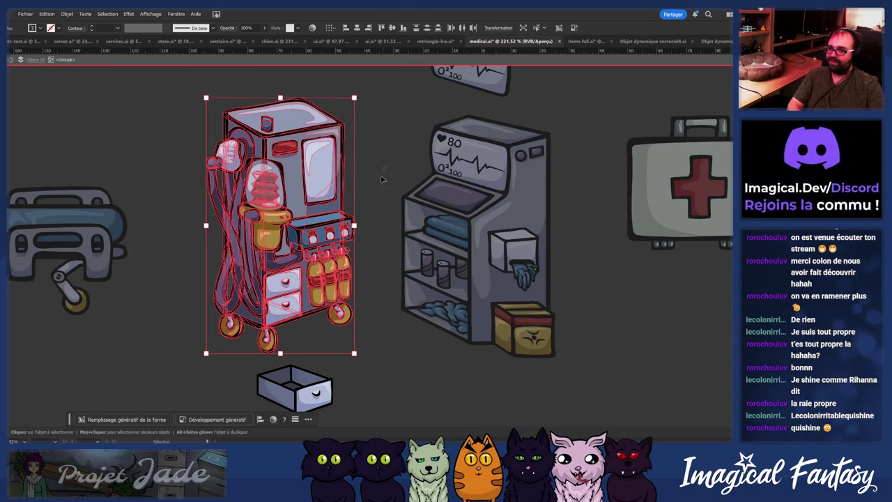
scroll(384, 174, "down", 5)
scroll(279, 167, "down", 3)
scroll(200, 159, "up", 2)
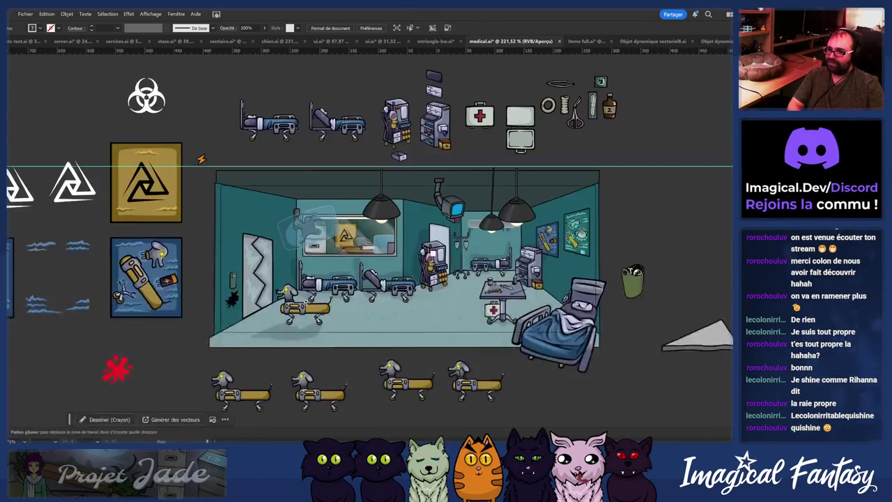
scroll(299, 307, "up", 5)
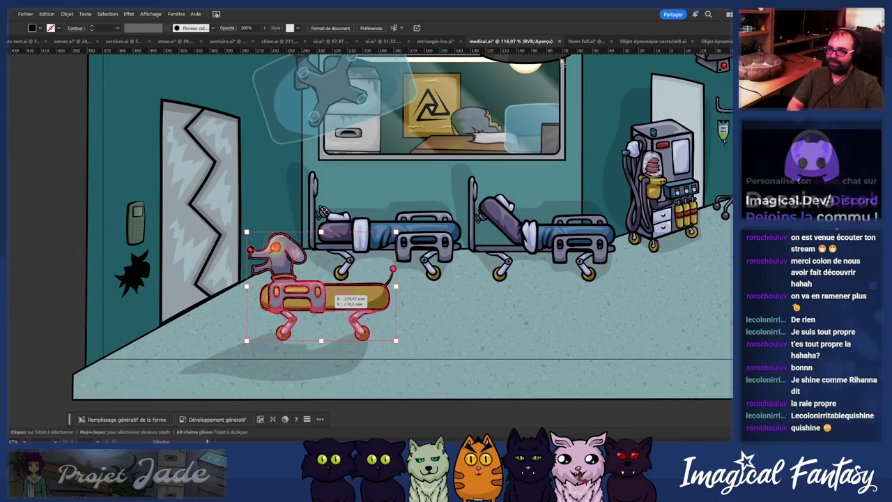
scroll(317, 302, "down", 2)
scroll(300, 279, "up", 5)
left_click_drag(459, 177, 282, 246)
scroll(282, 246, "up", 2)
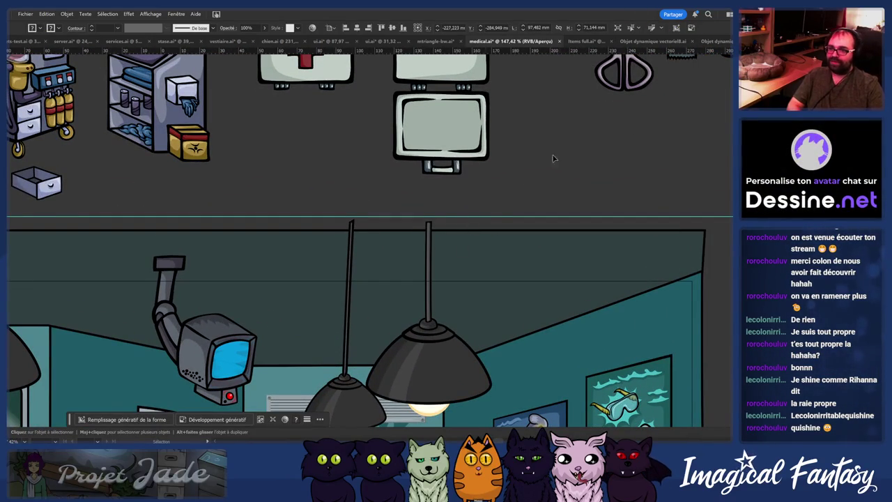
Step: Paste the robot dog below the cabinets in Objet dynamique vectoriel7.ai, save, and go to Photoshop
left_click(718, 41)
scroll(386, 239, "up", 2)
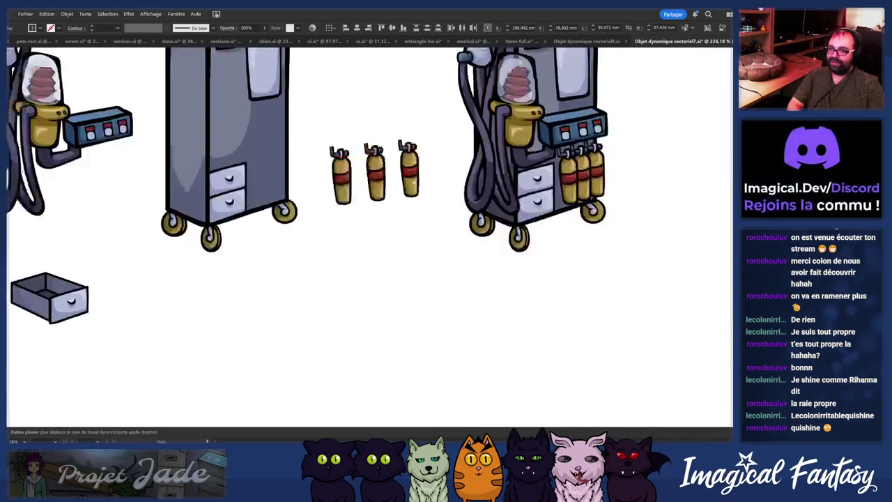
scroll(386, 239, "down", 3)
key("ctrl+v")
left_click_drag(388, 229, 337, 315)
left_click(496, 291)
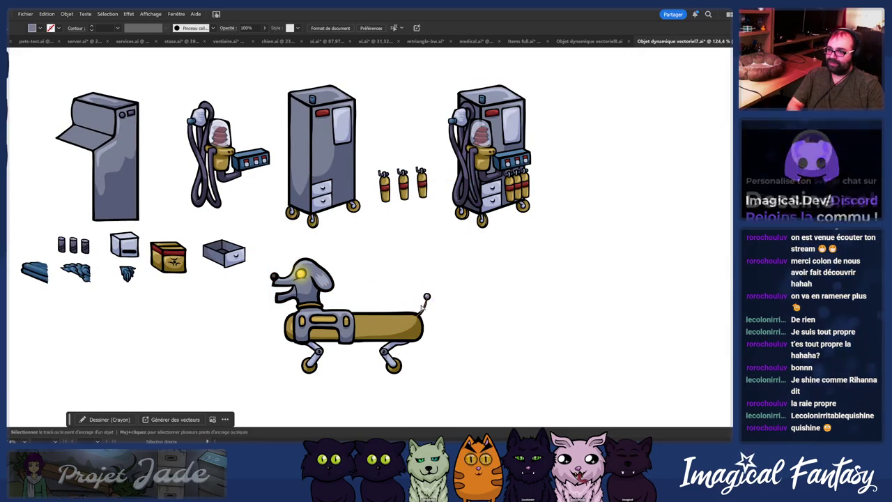
key("ctrl+s")
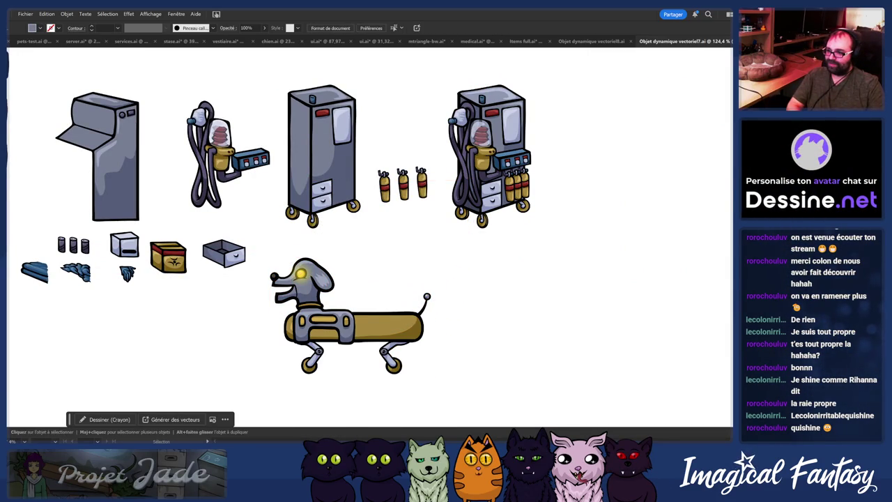
key("alt+Tab")
key("ctrl+Tab")
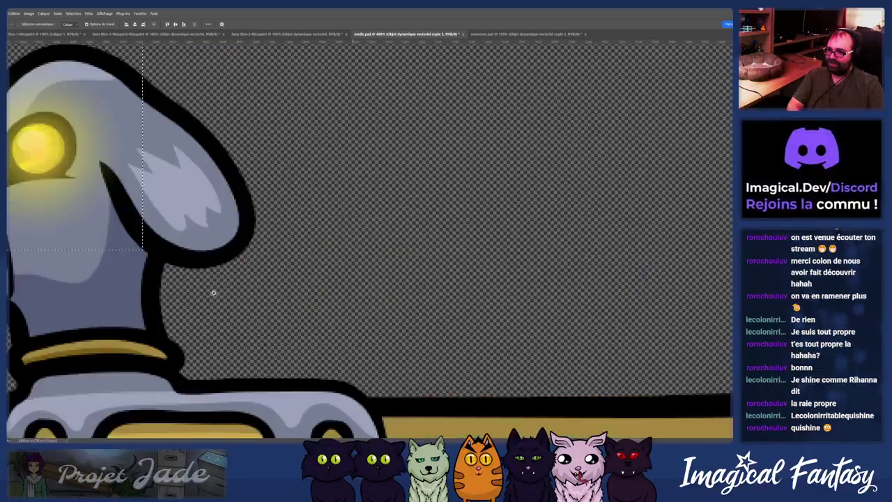
Step: View the dog robot, create and discard a blank new document, then return to Illustrator
scroll(228, 289, "right", 5)
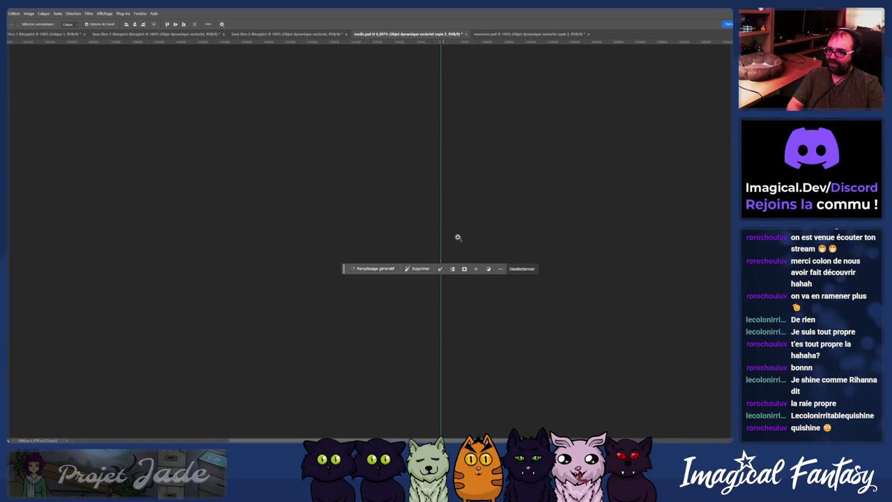
scroll(536, 227, "down", 5)
scroll(313, 265, "up", 5)
scroll(324, 302, "up", 5)
scroll(314, 259, "down", 8)
scroll(294, 271, "up", 8)
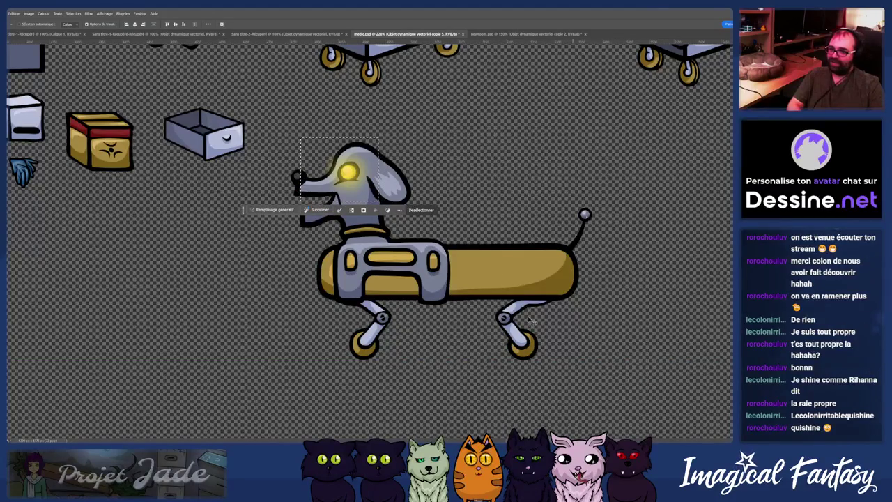
key("m")
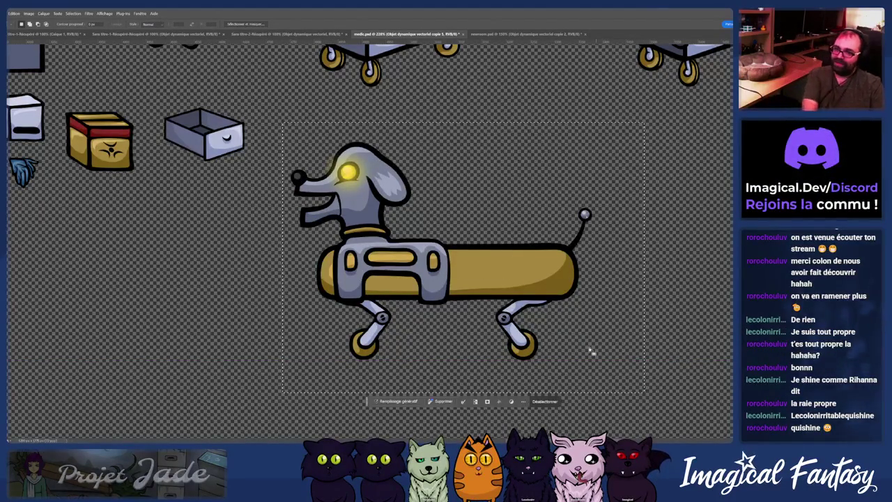
key("ctrl+n")
key("ctrl+w")
key("alt+Tab")
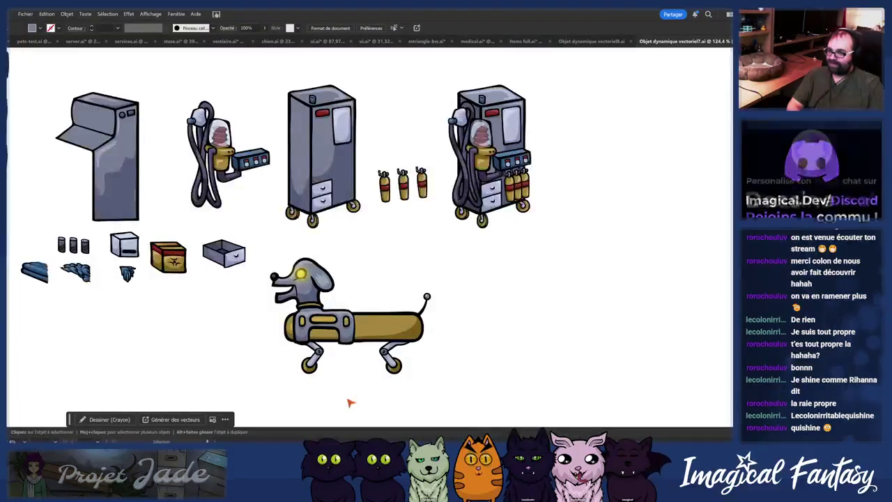
Step: Scroll around Fusion's 11 - labo-medic frame, then return to the Illustrator props artwork
left_click(339, 411)
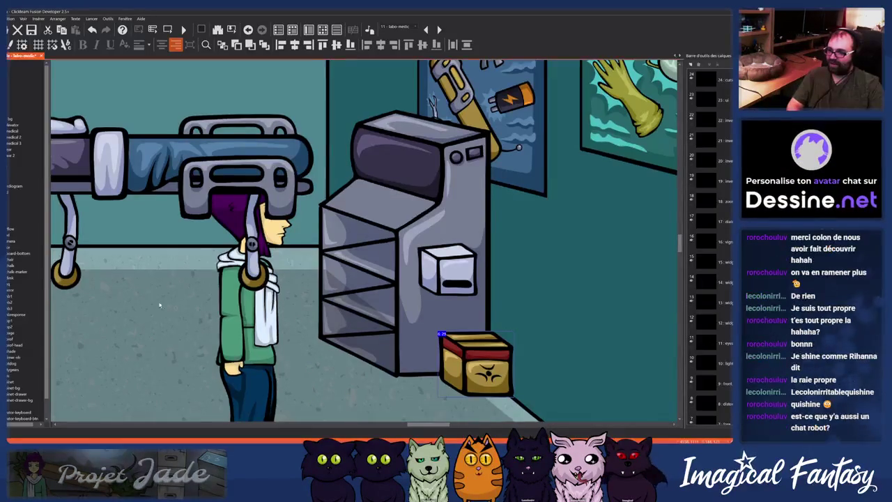
scroll(284, 274, "up", 2)
scroll(284, 273, "up", 2)
scroll(361, 253, "down", 2)
scroll(284, 253, "left", 5)
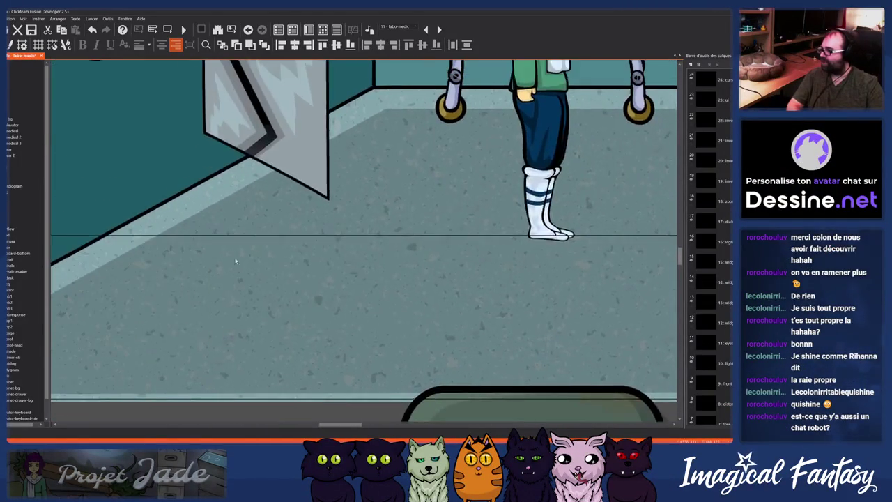
scroll(239, 294, "up", 2)
scroll(218, 355, "up", 2)
scroll(218, 355, "right", 2)
scroll(214, 350, "right", 3)
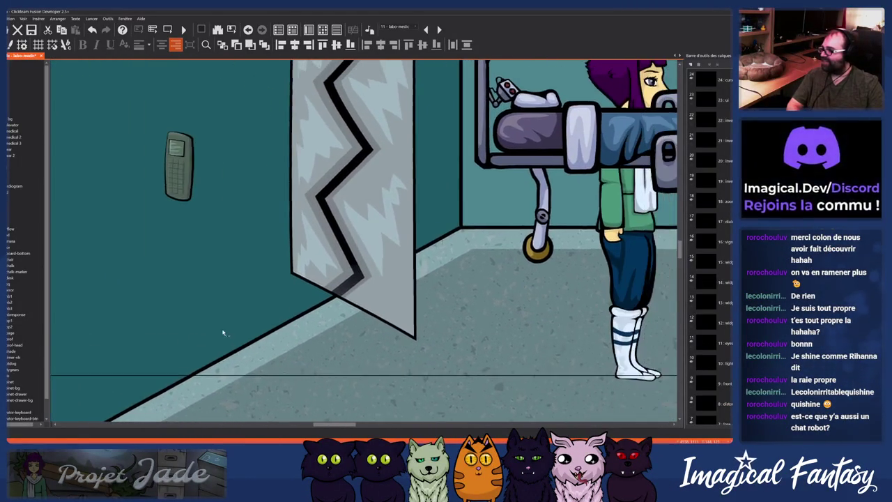
scroll(214, 333, "right", 2)
scroll(206, 329, "right", 2)
scroll(207, 329, "up", 1)
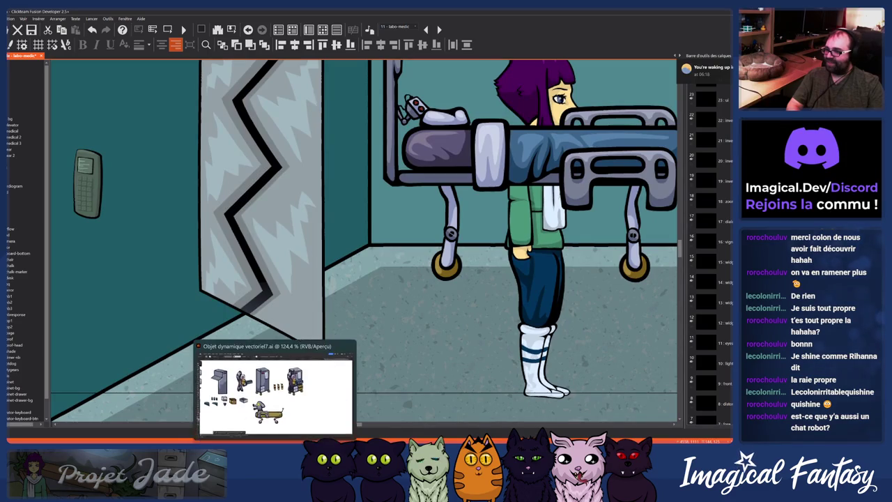
left_click(276, 390)
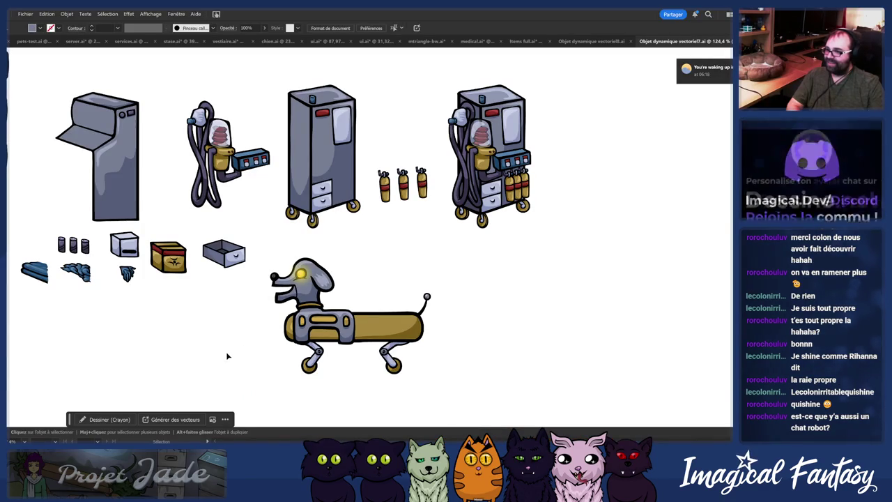
Step: Pan across the props artboard to inspect the left-hand props
left_click_drag(216, 342, 405, 315)
scroll(404, 315, "down", 2)
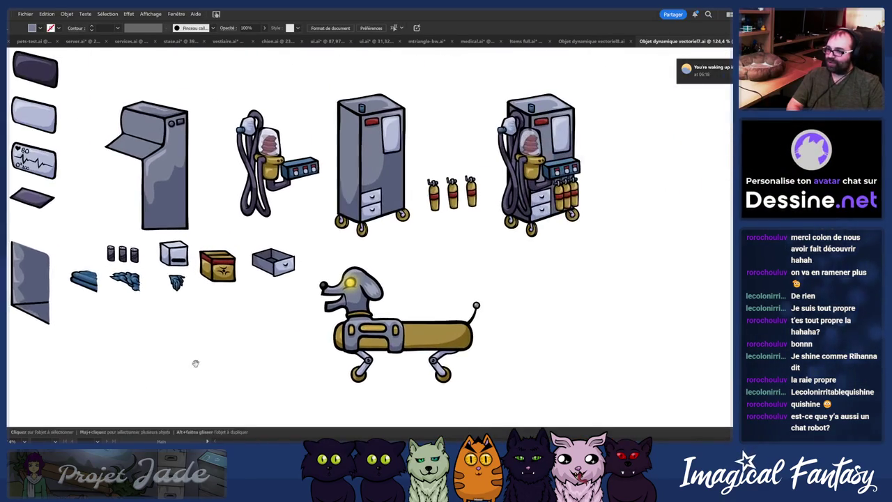
scroll(275, 296, "up", 3)
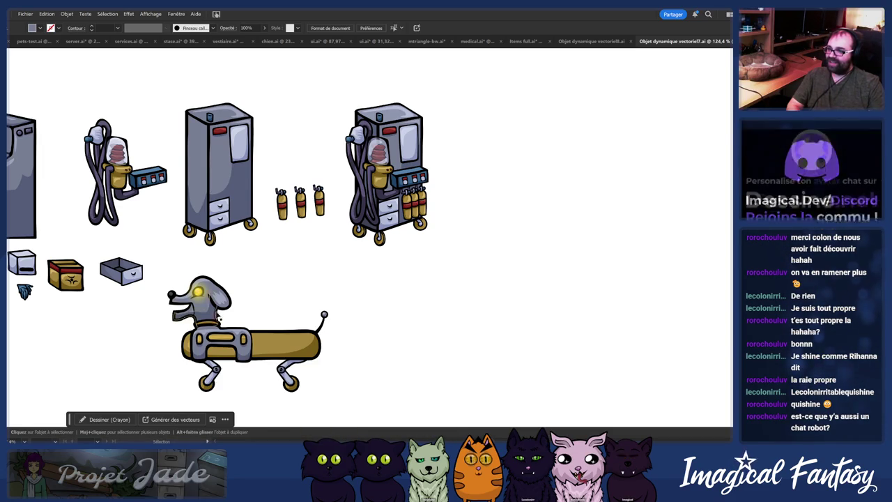
left_click_drag(247, 380, 378, 384)
left_click_drag(340, 323, 418, 340)
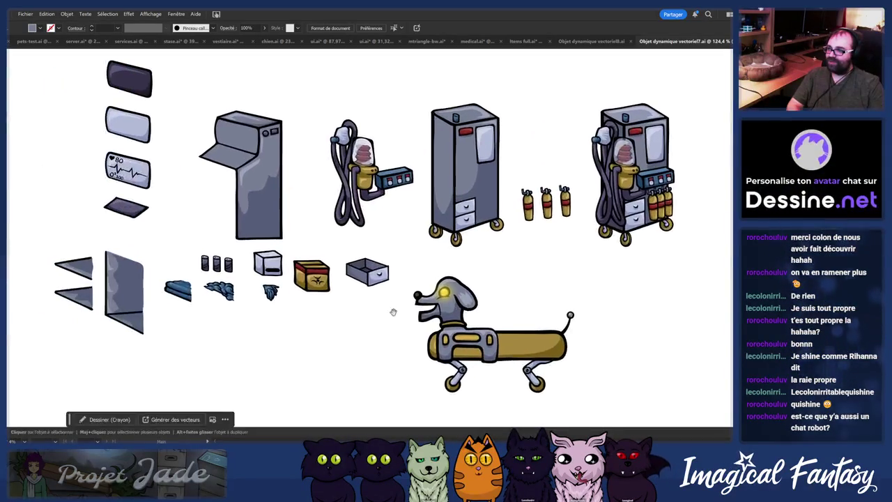
Step: Go to medical.ai's room and select the robot dog group
key("ctrl+shift+Tab")
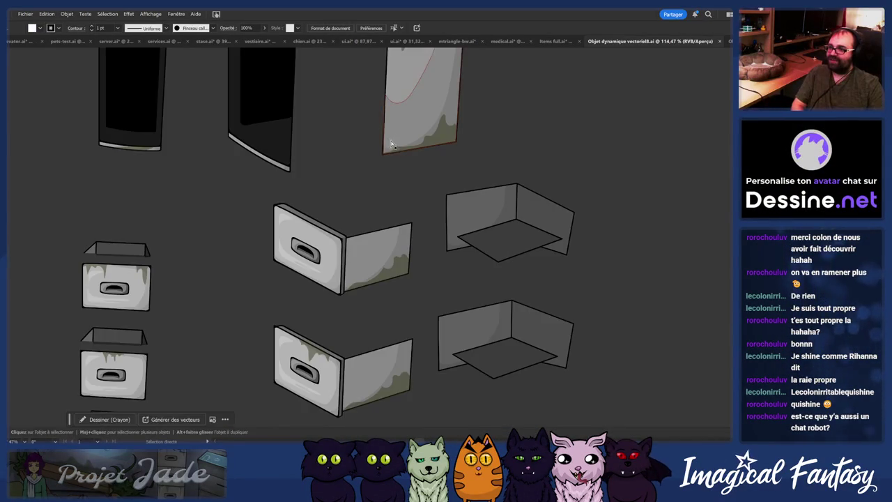
key("ctrl+shift+Tab")
key("ctrl+shift+Tab")
scroll(284, 264, "down", 1)
scroll(284, 265, "down", 5)
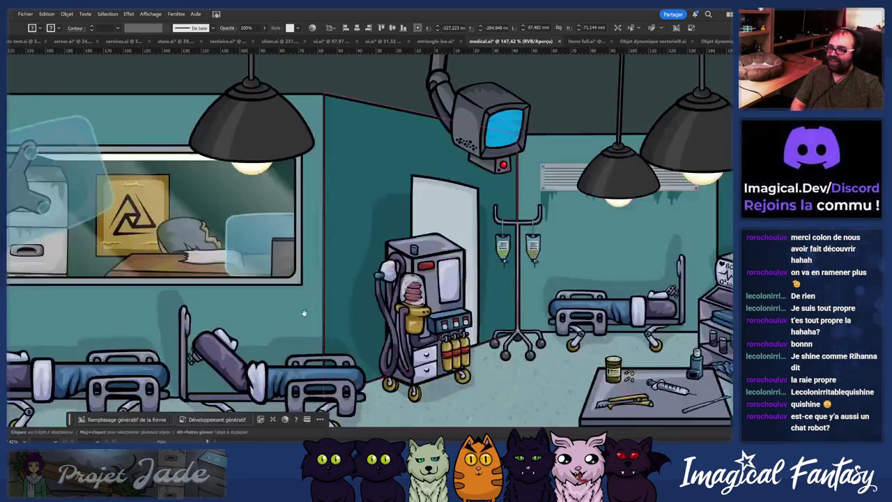
scroll(284, 265, "down", 4)
scroll(284, 265, "left", 4)
scroll(333, 294, "up", 1)
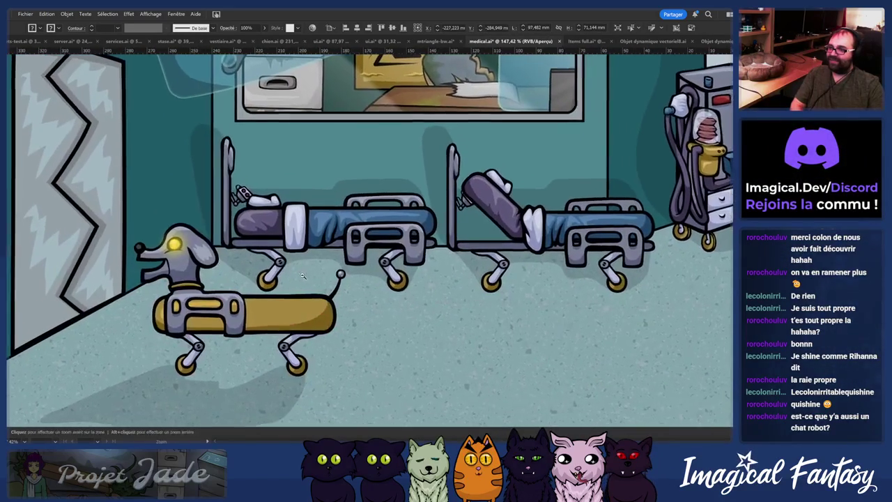
left_click(327, 307)
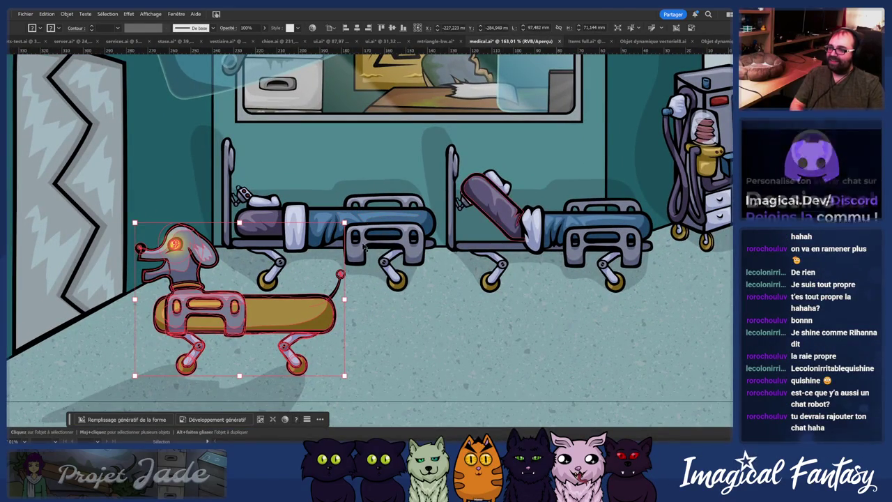
key("z")
left_click(411, 210)
key("v")
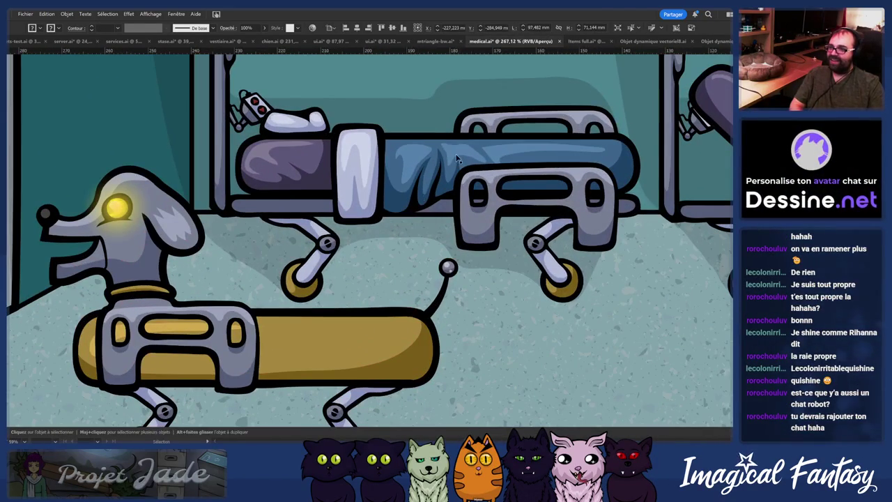
scroll(414, 203, "down", 2)
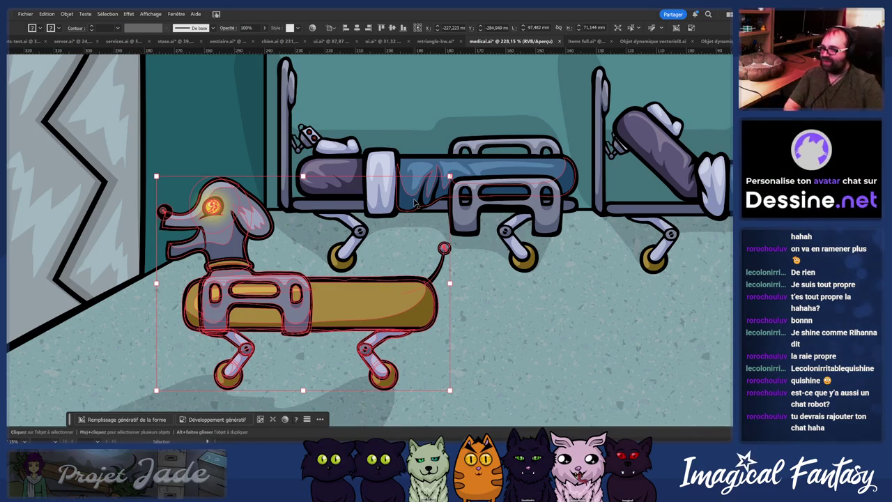
left_click_drag(355, 258, 430, 285)
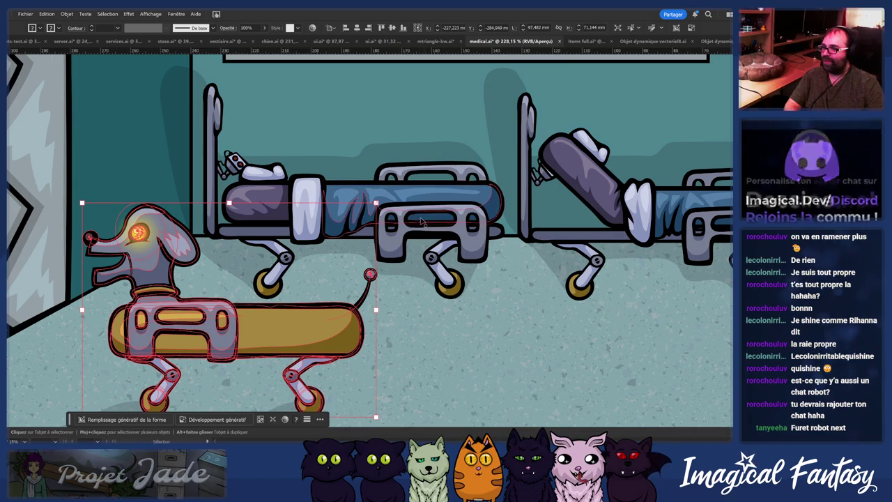
left_click_drag(174, 398, 254, 337)
left_click(392, 317)
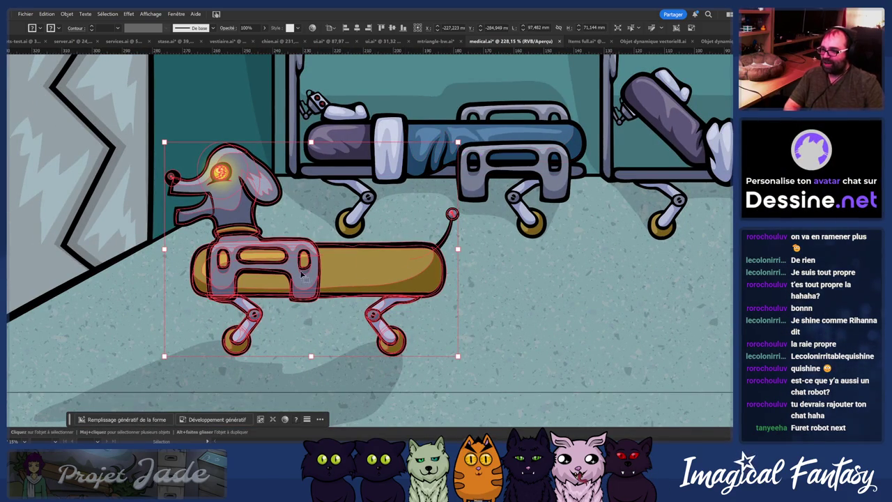
scroll(335, 253, "down", 5)
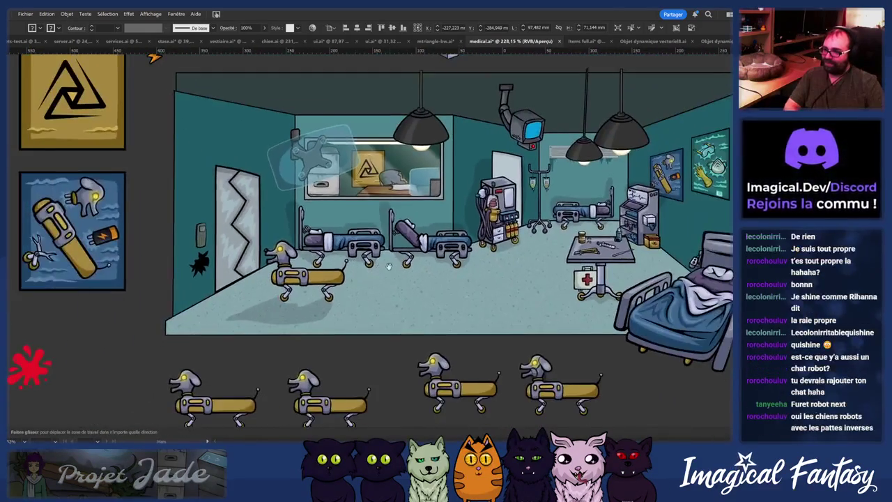
scroll(389, 266, "up", 3)
scroll(389, 266, "up", 2)
left_click(283, 300)
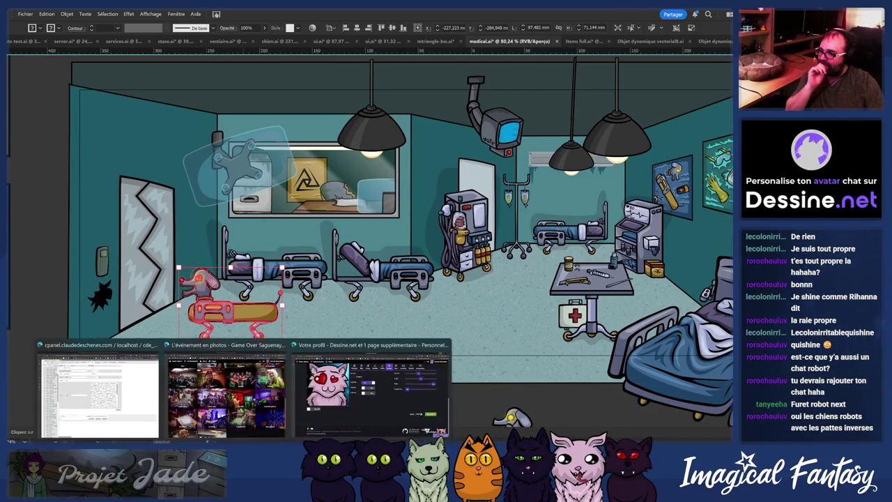
left_click(303, 401)
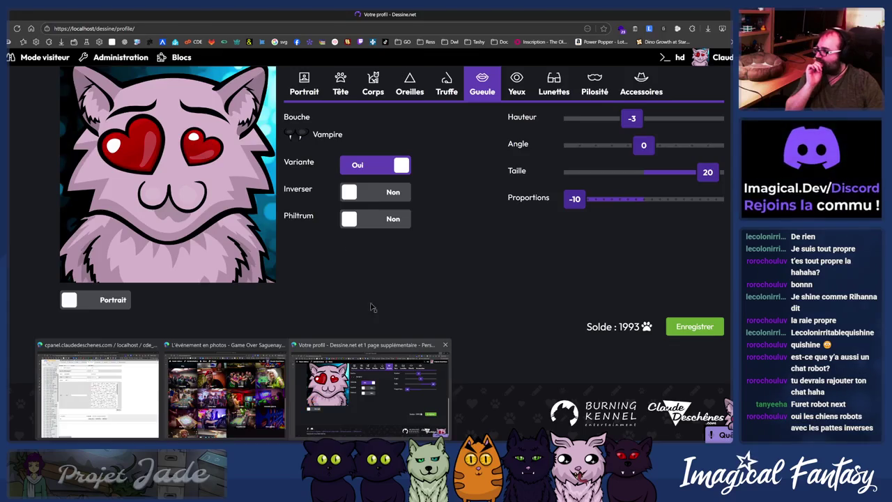
key("alt+Tab")
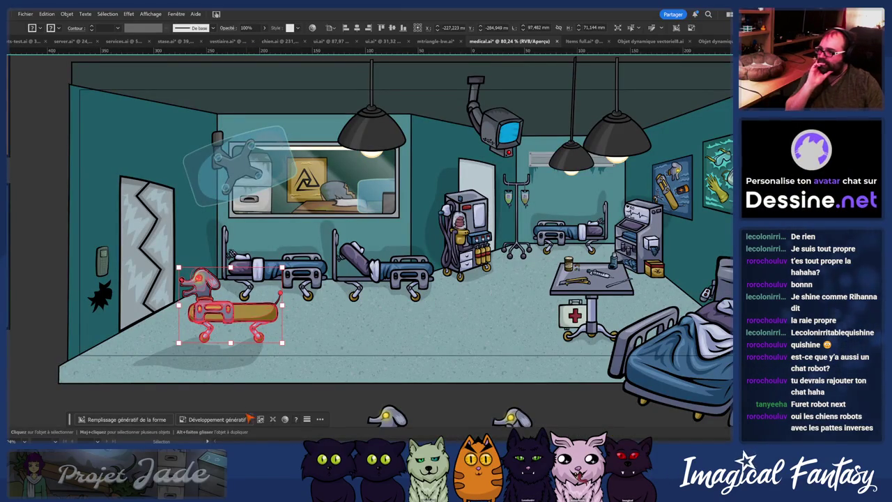
Step: Clear the robot dog selection in Photoshop, browse XnView up to Workspace, then return to Fusion
left_click(258, 359)
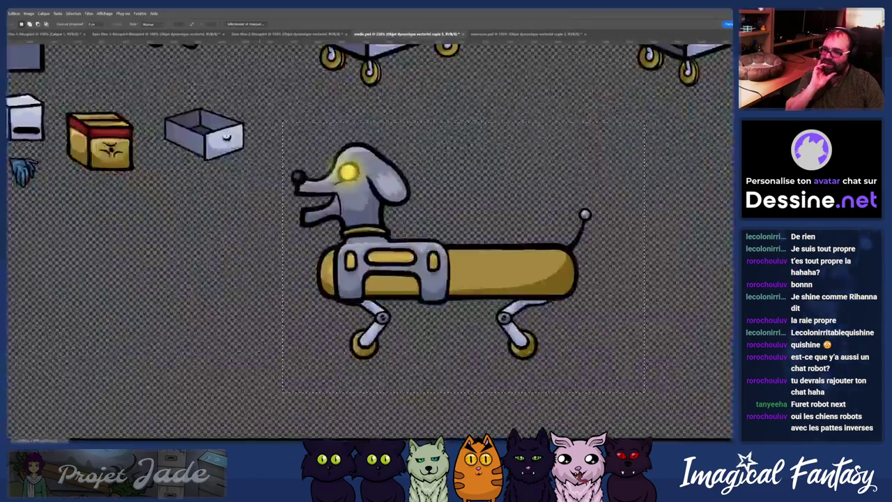
key("ctrl+d")
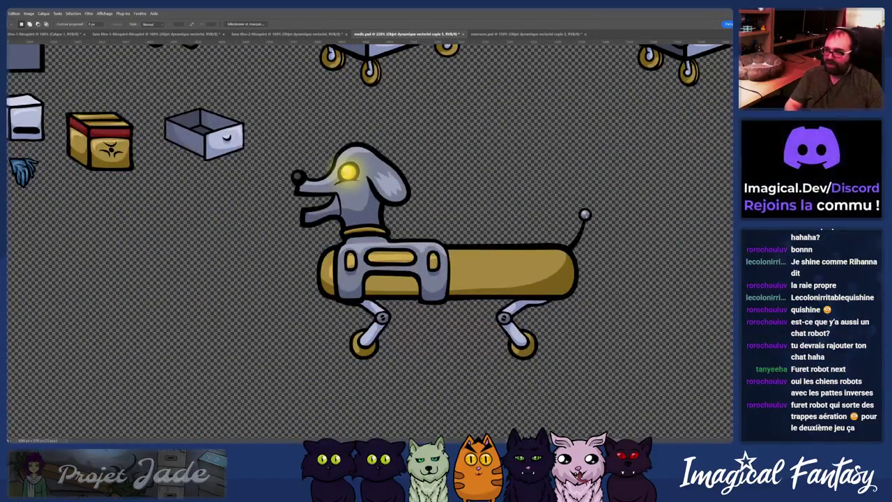
left_click(196, 394)
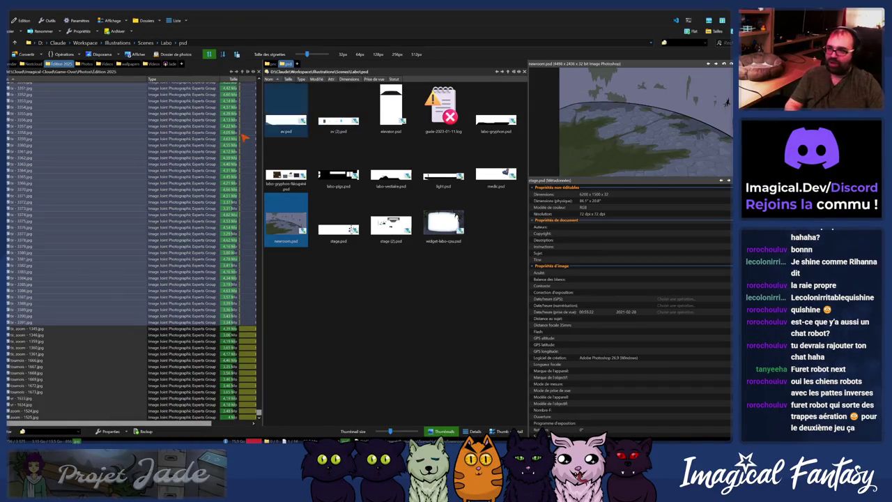
left_click(393, 282)
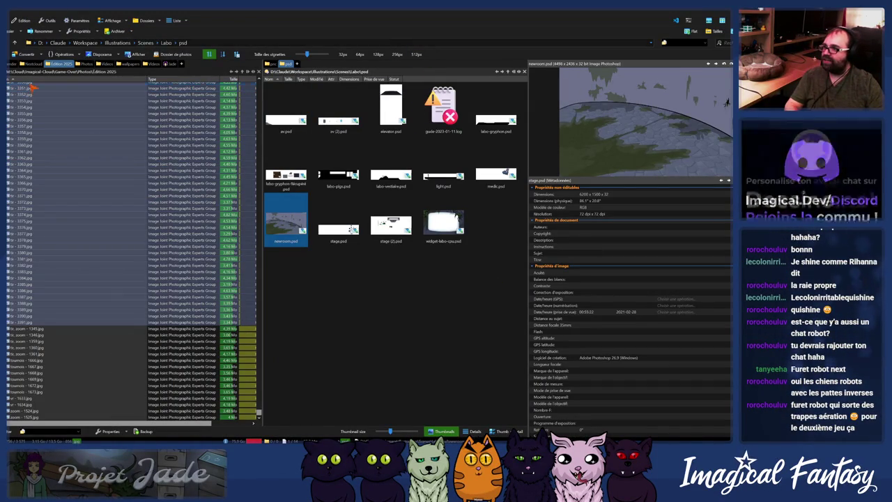
left_click(85, 43)
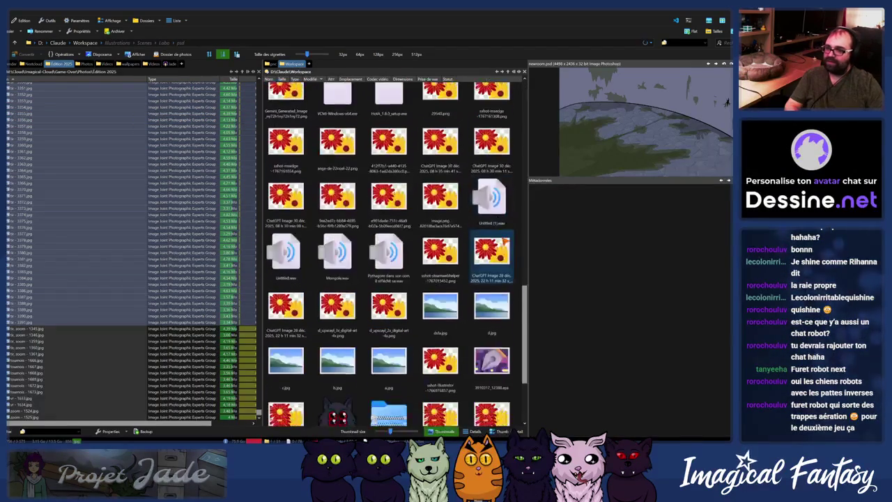
key("super+Down")
key("super+Down")
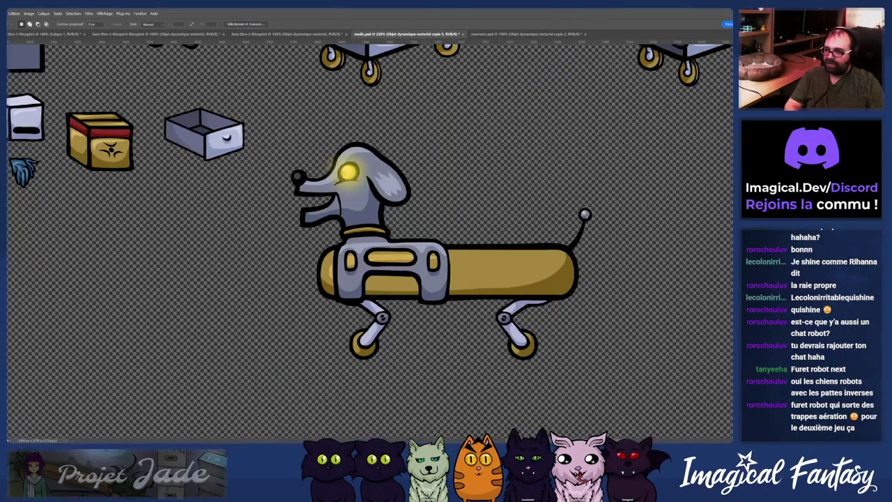
left_click(351, 440)
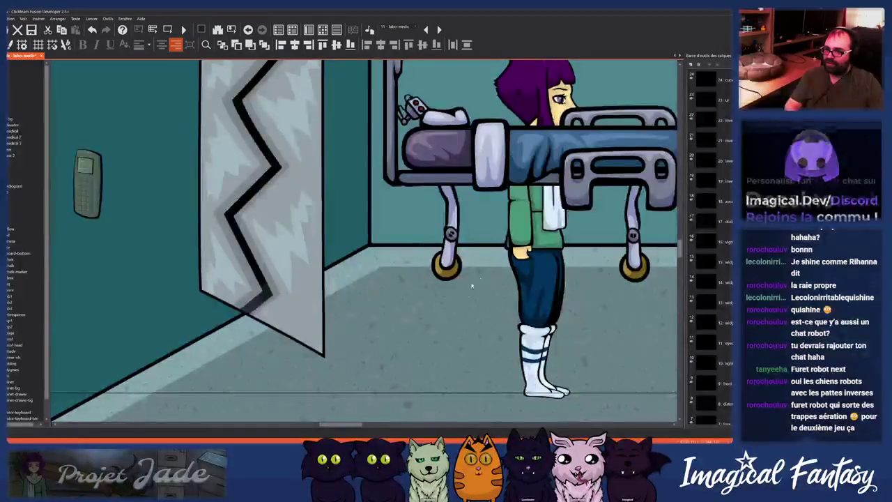
left_click_drag(558, 230, 277, 319)
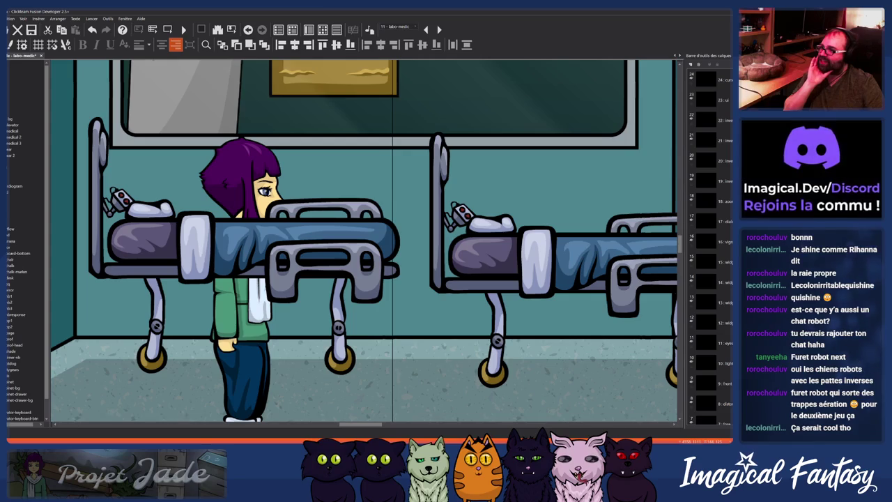
scroll(126, 95, "down", 2)
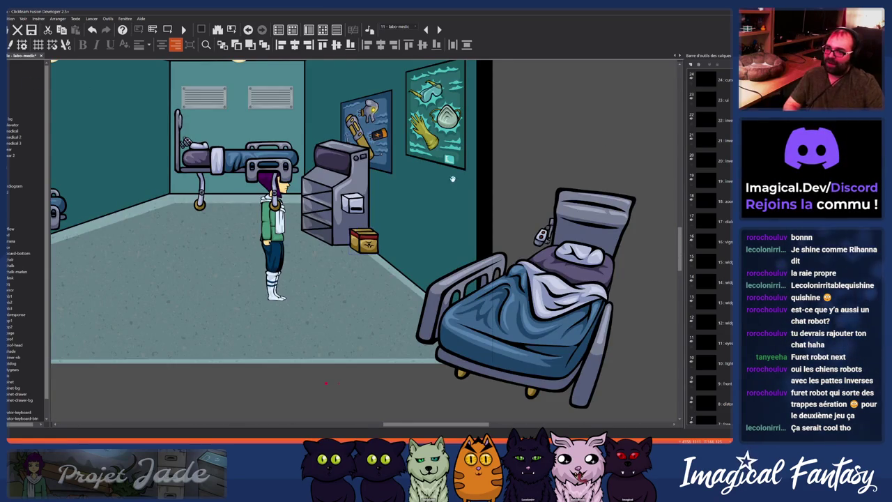
scroll(315, 309, "left", 5)
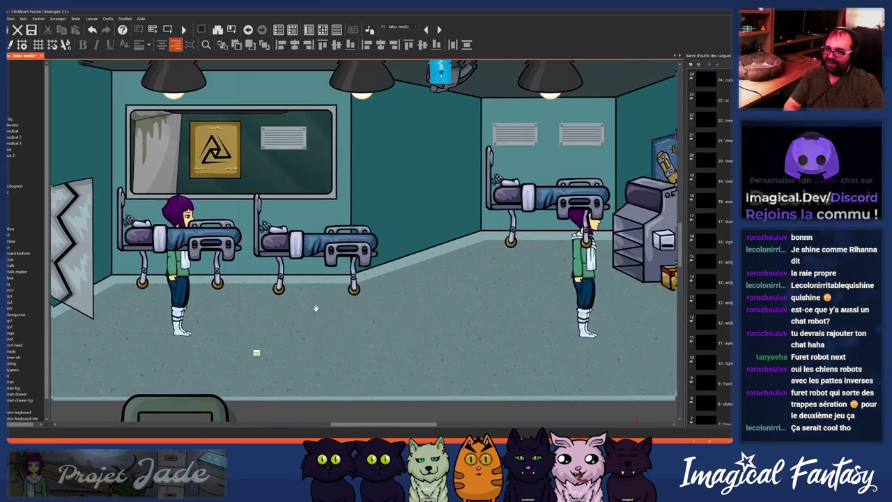
scroll(314, 308, "left", 1)
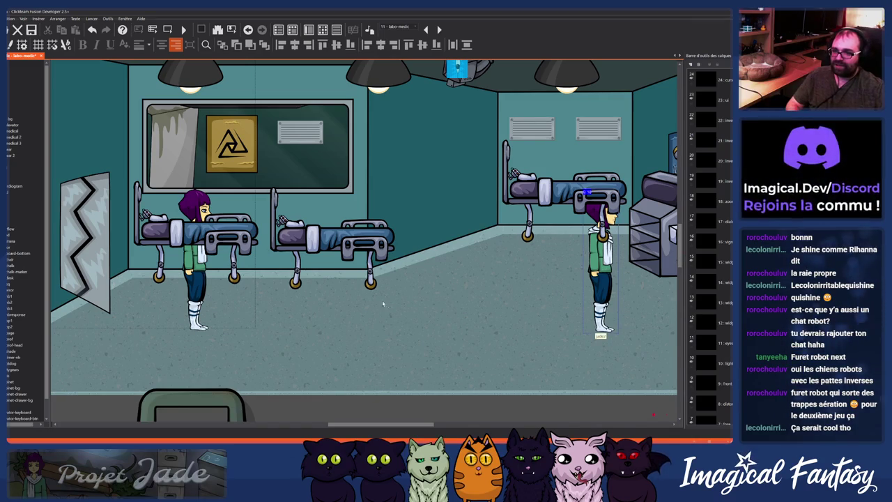
Step: Peek at the girl's images, then step frames to 11 - labo-medic and select the right-hand girl
double_click(197, 264)
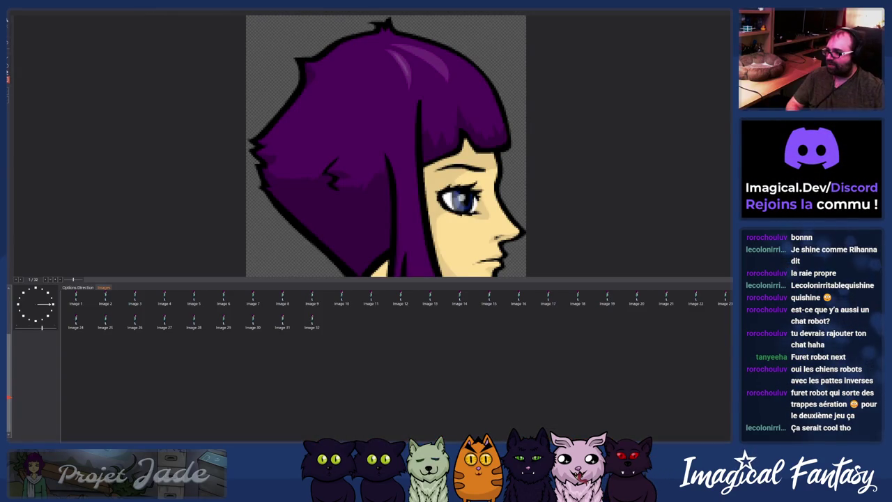
key("Escape")
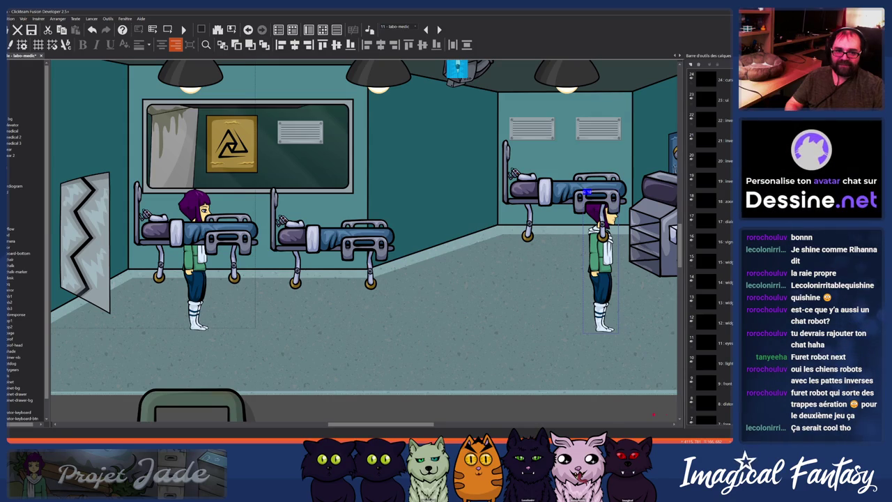
key("Page_Up")
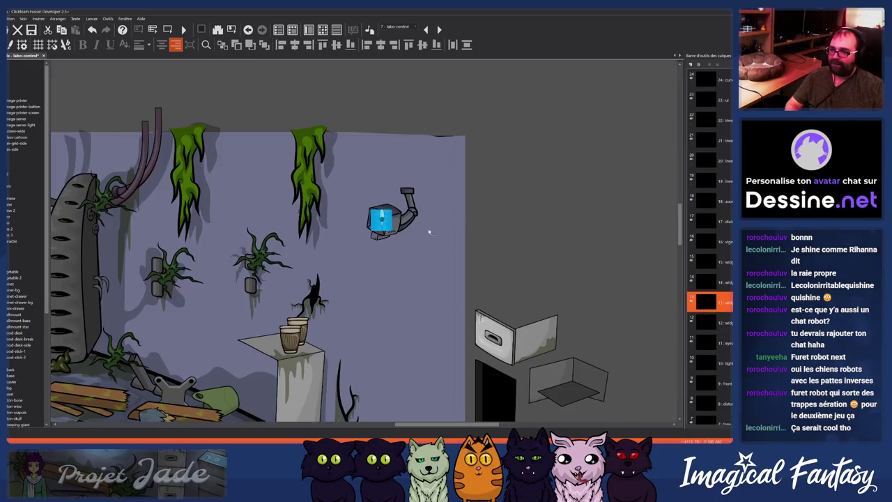
key("Page_Up")
key("Page_Up")
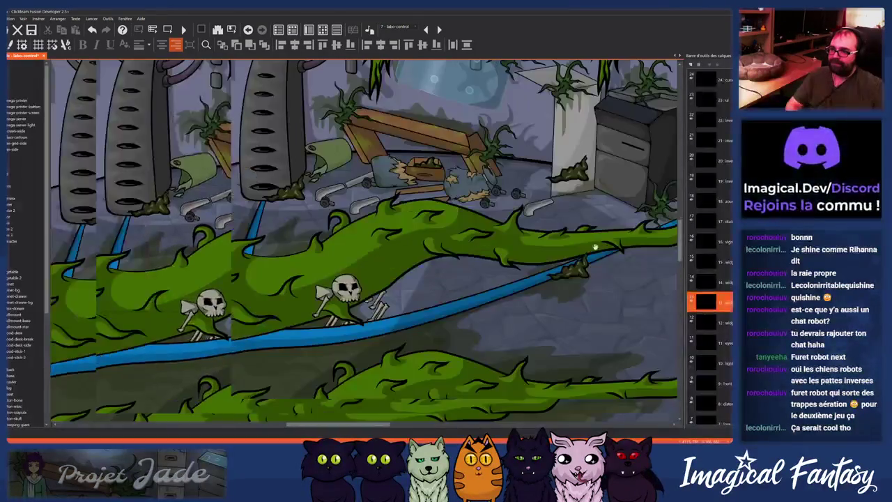
key("Page_Up")
scroll(441, 266, "right", 5)
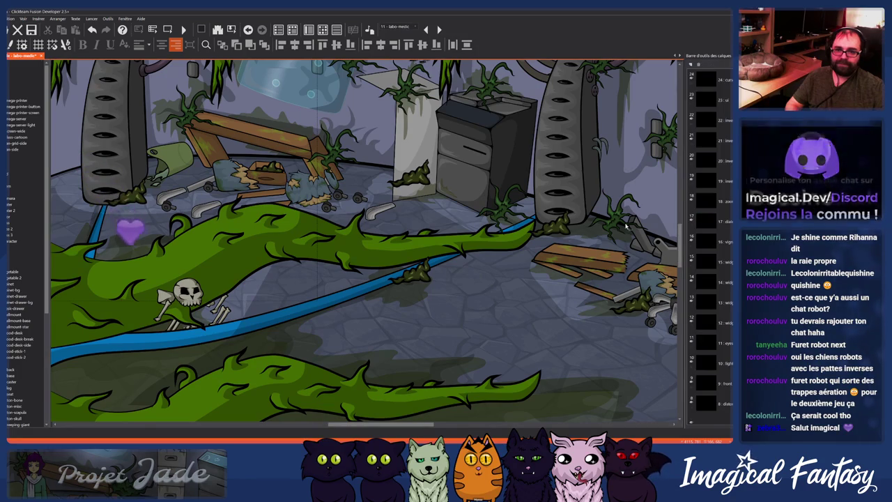
key("Page_Down")
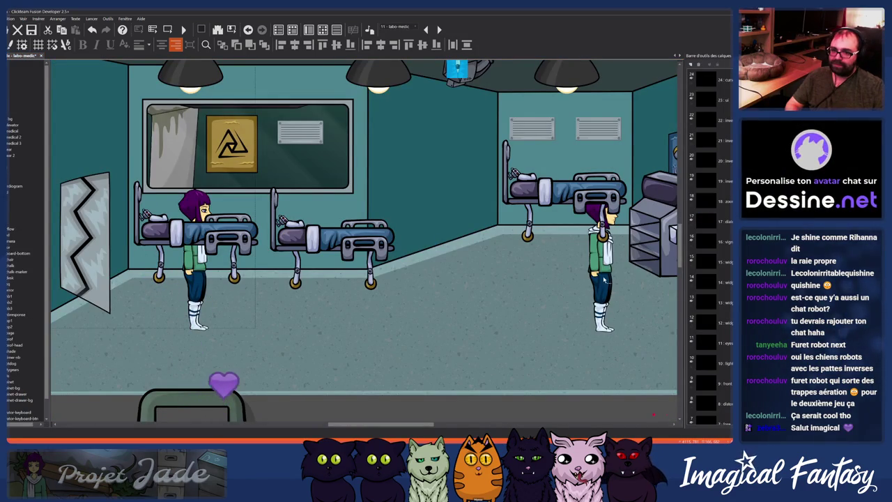
left_click(605, 279)
right_click(604, 282)
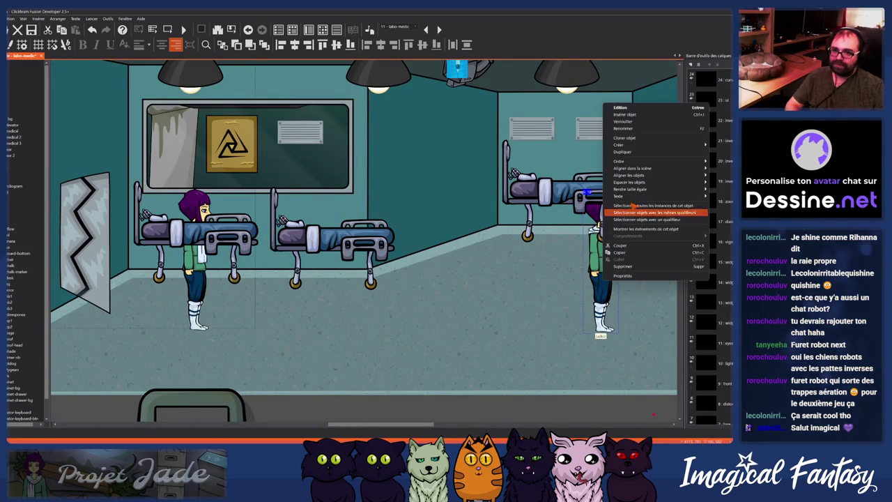
Step: Clone the right-hand girl once, place the clone between the beds, and open its animation
left_click(625, 137)
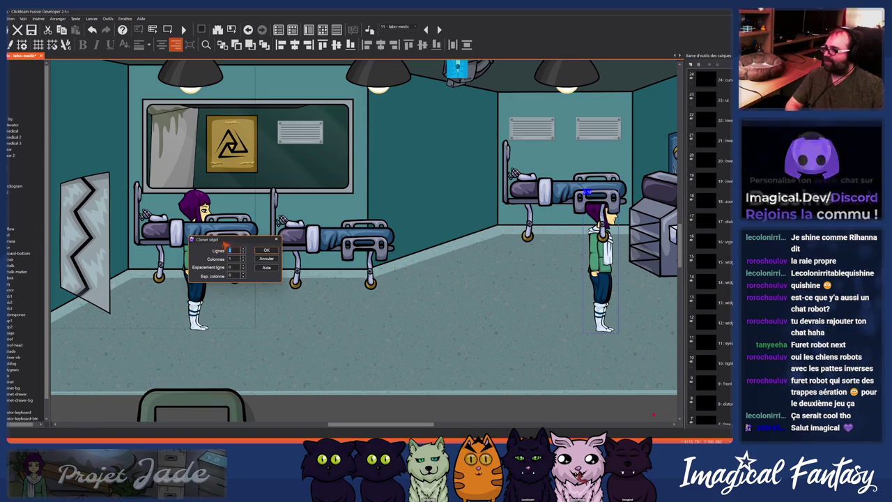
left_click(266, 249)
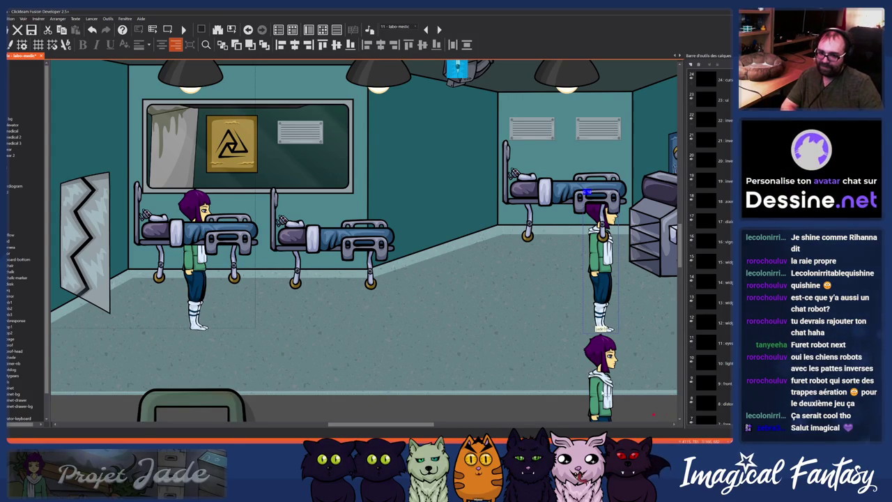
left_click_drag(480, 304, 470, 276)
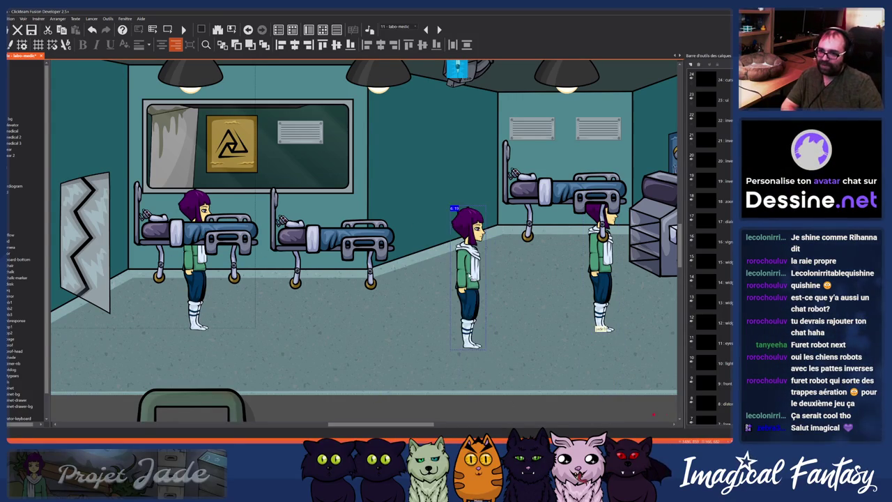
left_click_drag(354, 282, 357, 282)
double_click(358, 278)
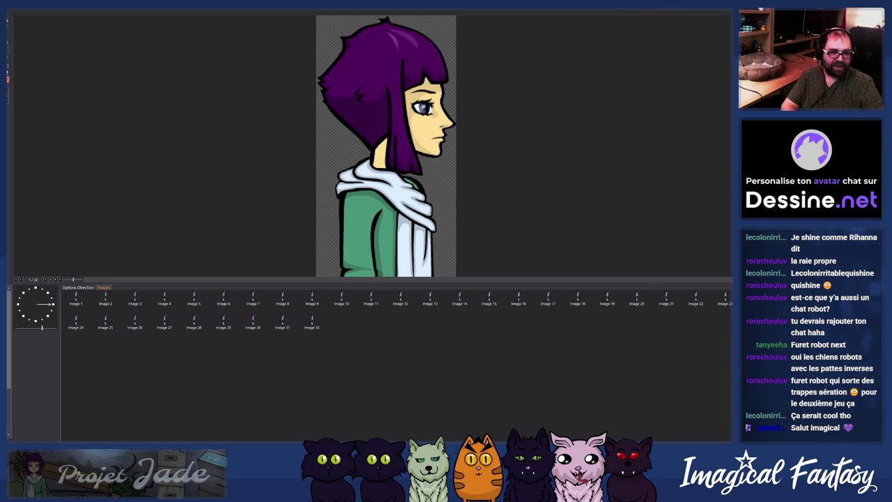
Step: Import the robot dog image and delete the girl's Images 2 to 32
key("ctrl+v")
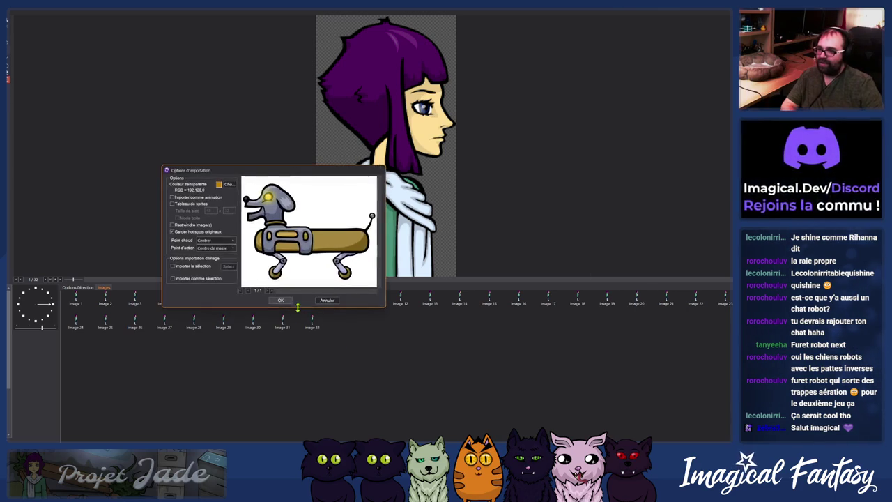
left_click(280, 300)
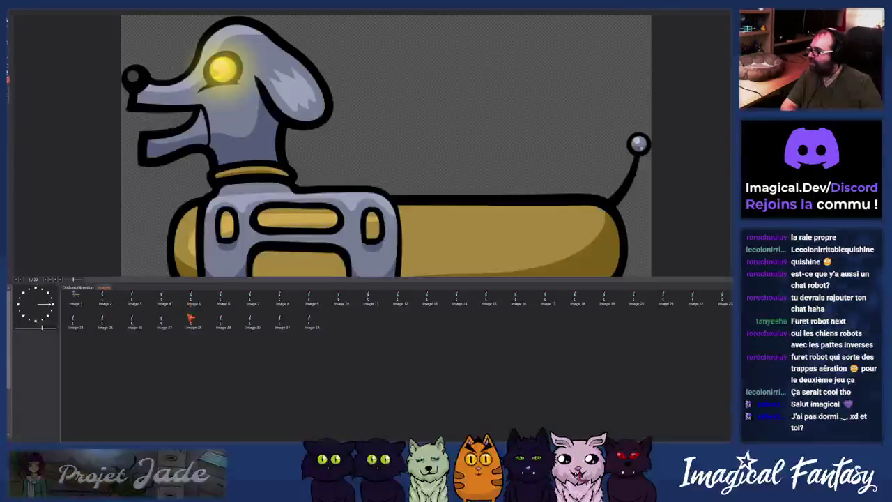
left_click(105, 302)
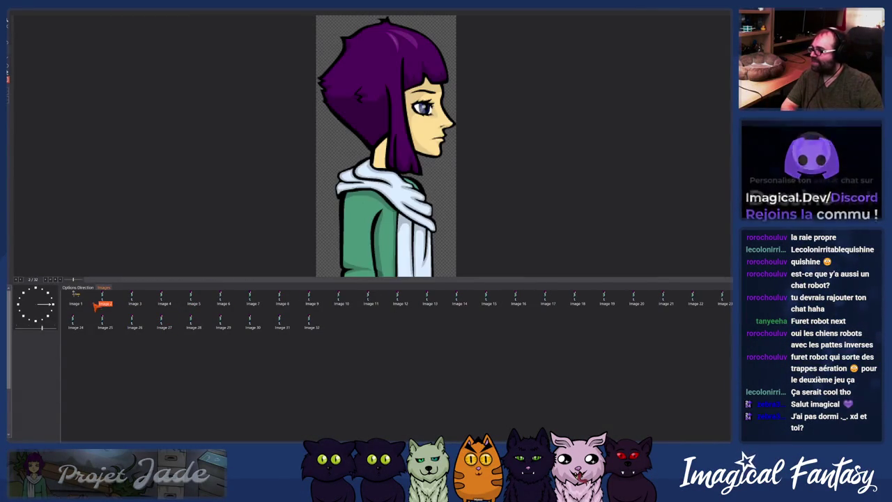
left_click(309, 326, "shift")
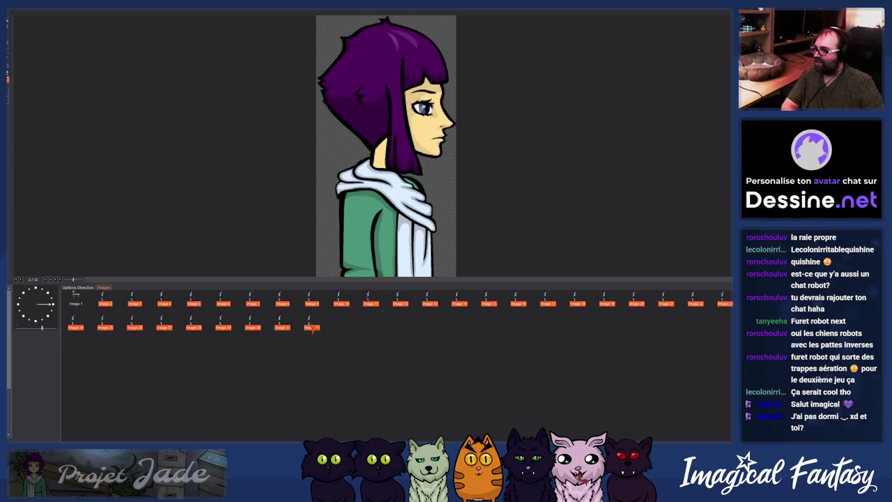
key("Delete")
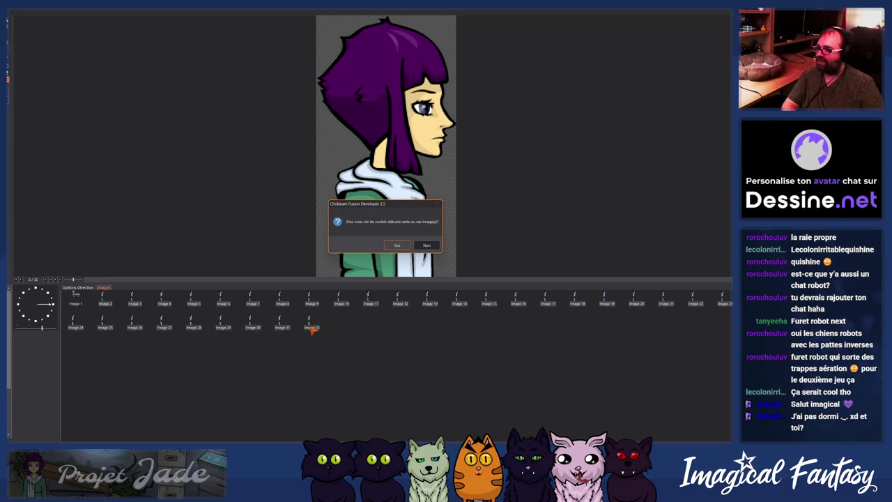
key("Return")
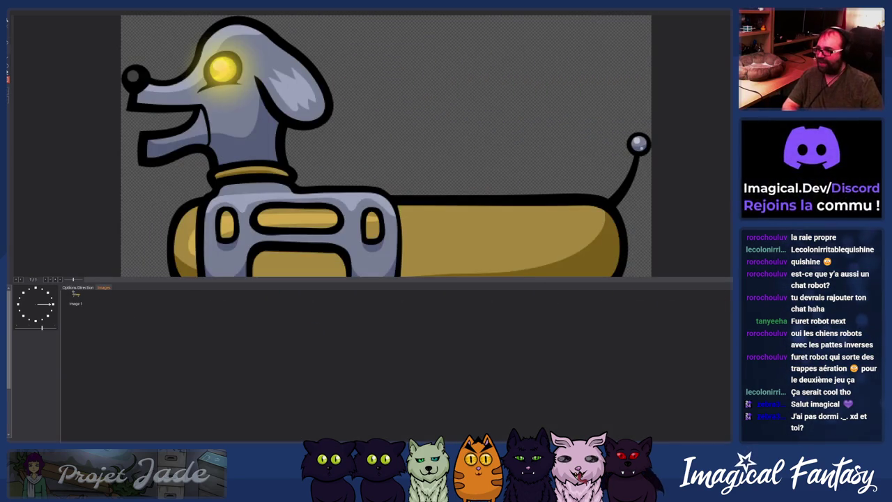
Step: Flip the robot dog image horizontally so it faces right
left_click(81, 303)
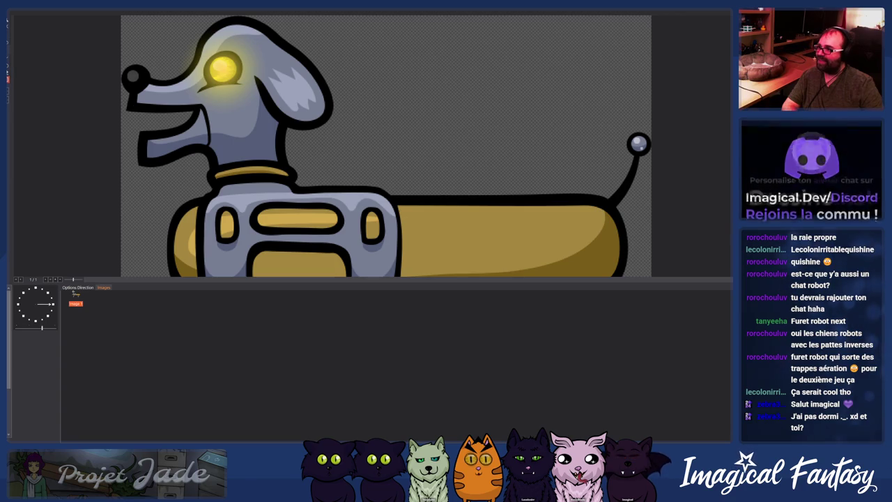
key("h")
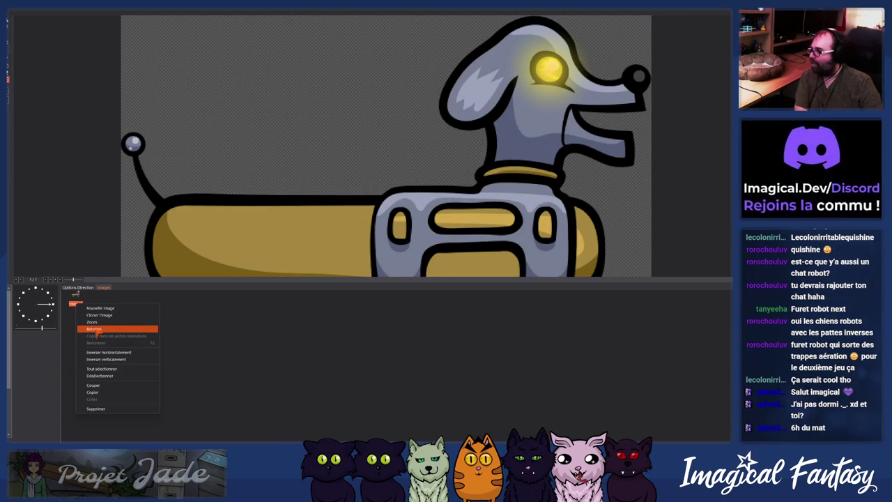
left_click(98, 390)
scroll(497, 105, "down", 3)
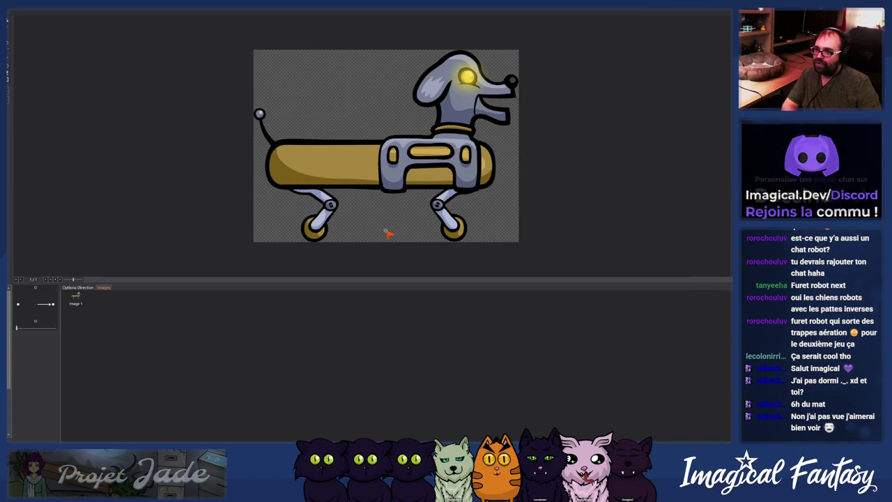
right_click(75, 304)
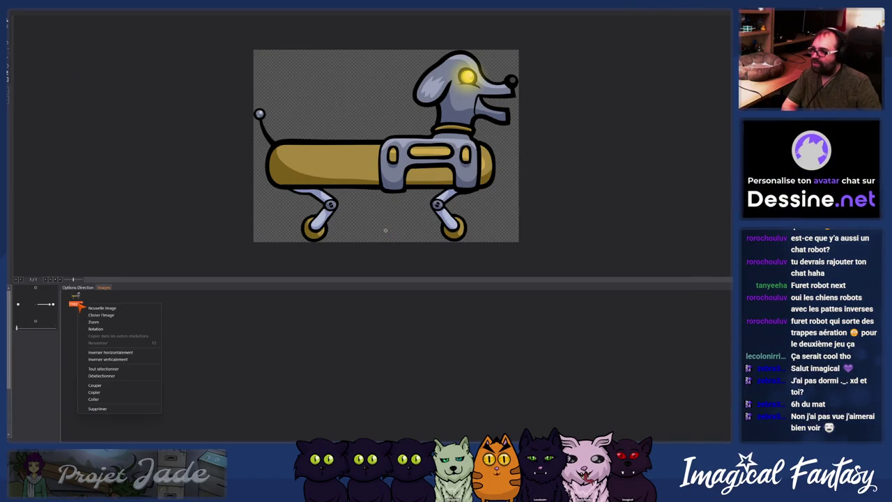
left_click(112, 352)
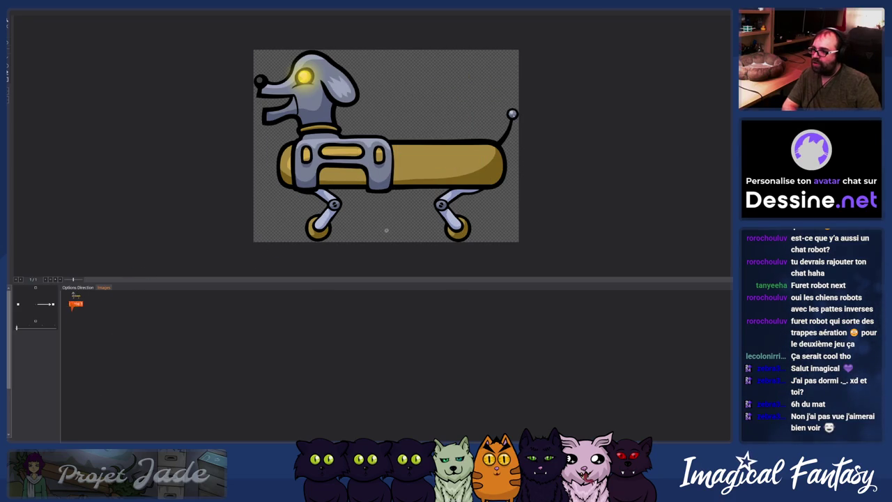
left_click(111, 350)
Step: Create the opposite left-facing direction and flip it vertically upright
right_click(56, 305)
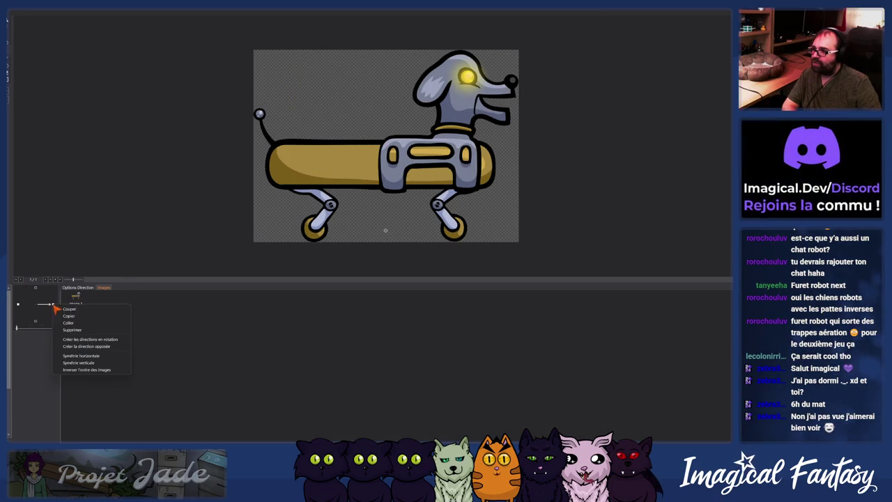
left_click(109, 348)
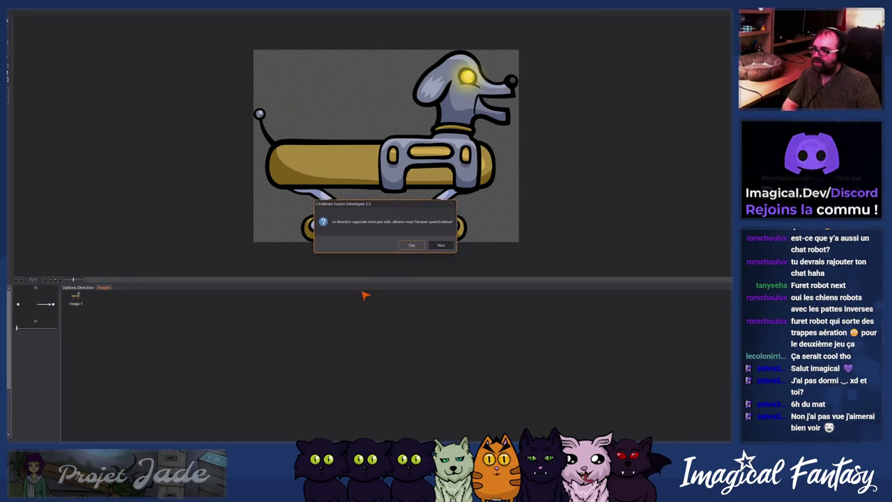
left_click(416, 245)
left_click(21, 307)
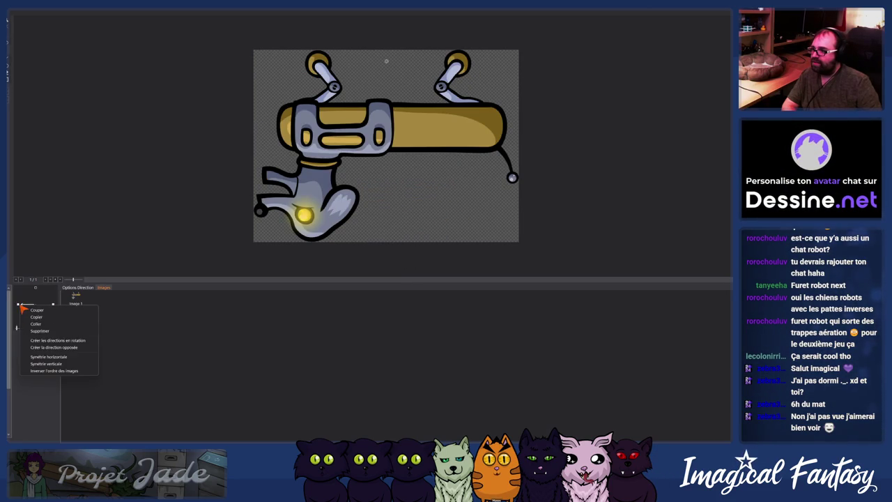
left_click(55, 347)
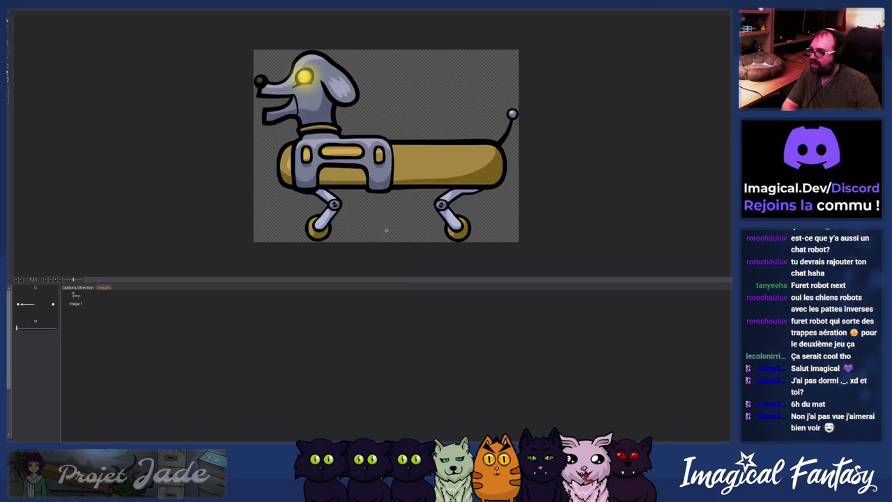
left_click(14, 337)
Step: Delete the girl frames from the first animations, including the walking, 38-image and 25-image animations
left_click(16, 338)
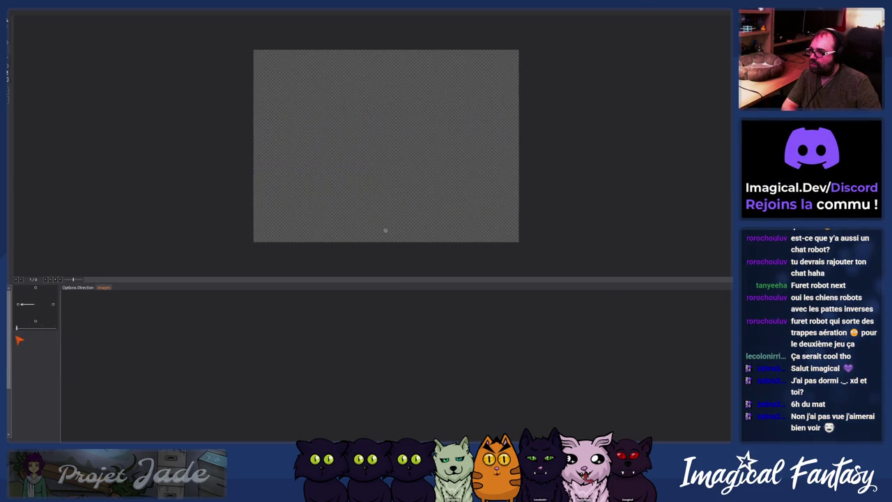
right_click(7, 305)
left_click(13, 326)
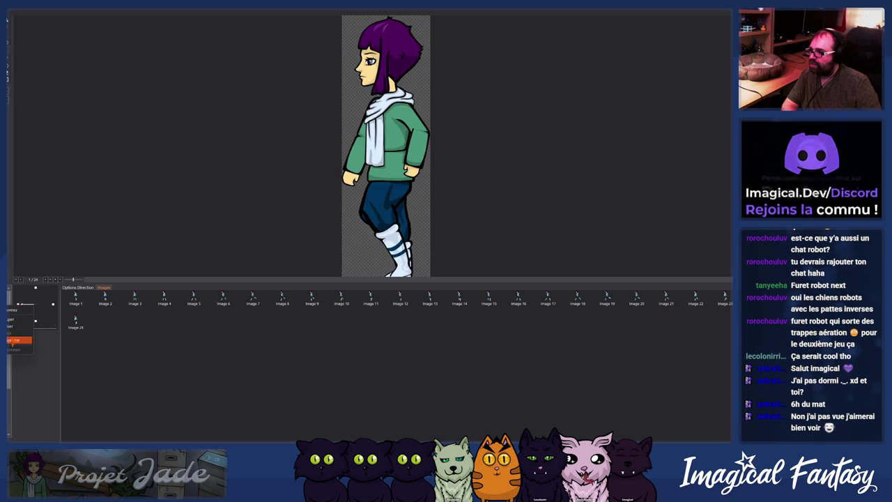
left_click(14, 340)
right_click(9, 328)
left_click(17, 360)
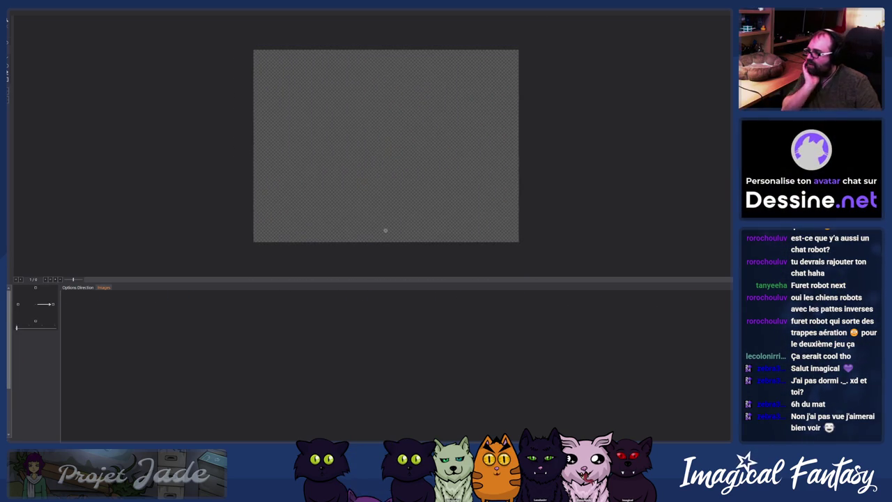
left_click(22, 368)
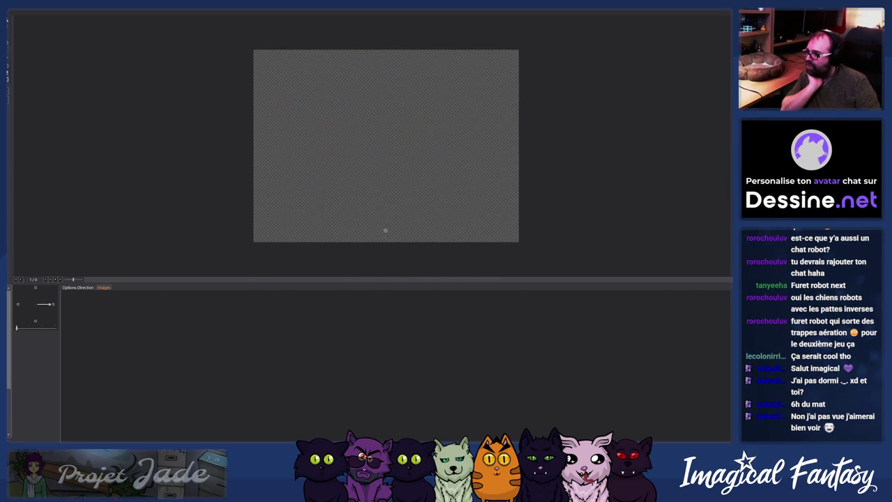
right_click(28, 375)
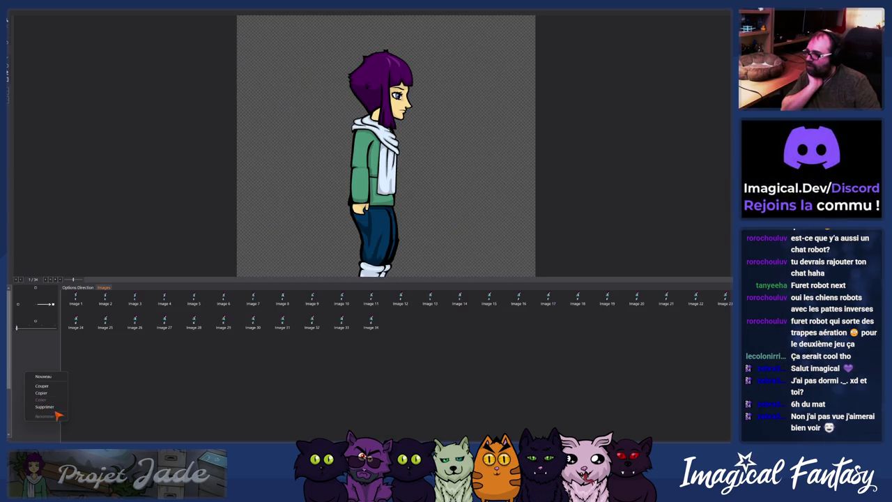
left_click(20, 382)
right_click(30, 388)
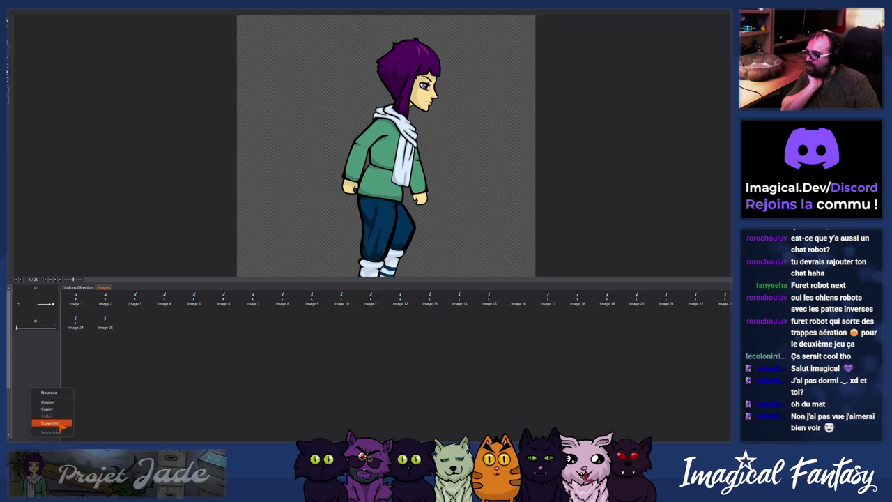
left_click(55, 423)
key("Delete")
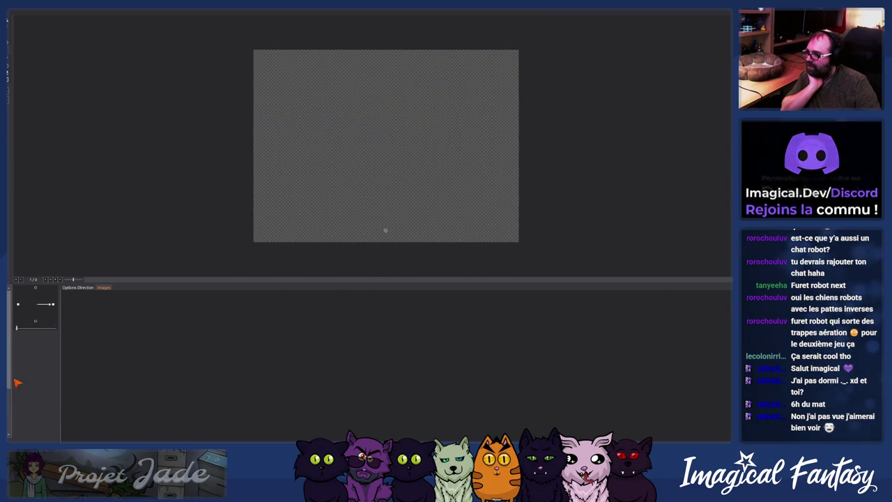
Step: Delete the climbing animation's frames and clear the next animations, including the placeholder image
right_click(8, 349)
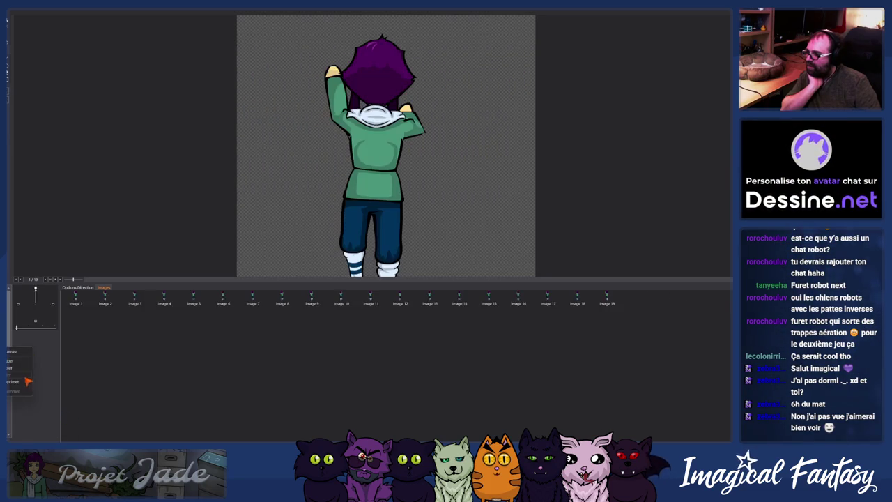
key("Delete")
right_click(8, 357)
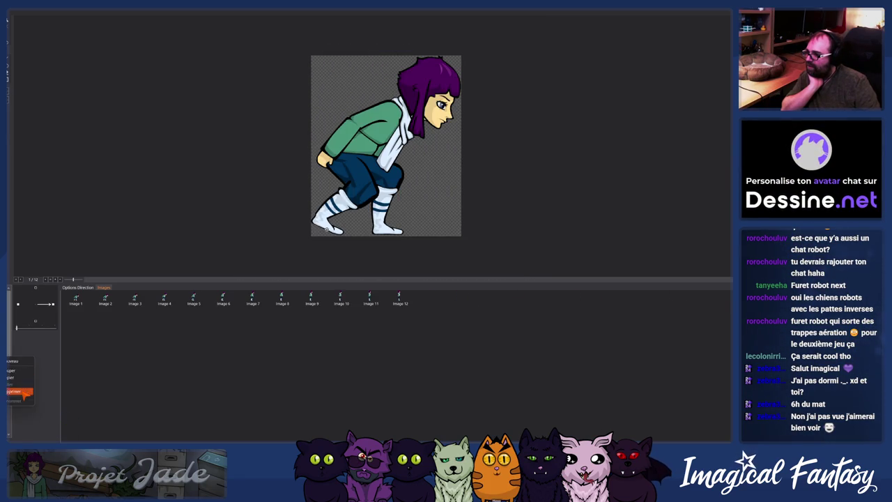
left_click(15, 391)
key("ctrl+z")
key("Delete")
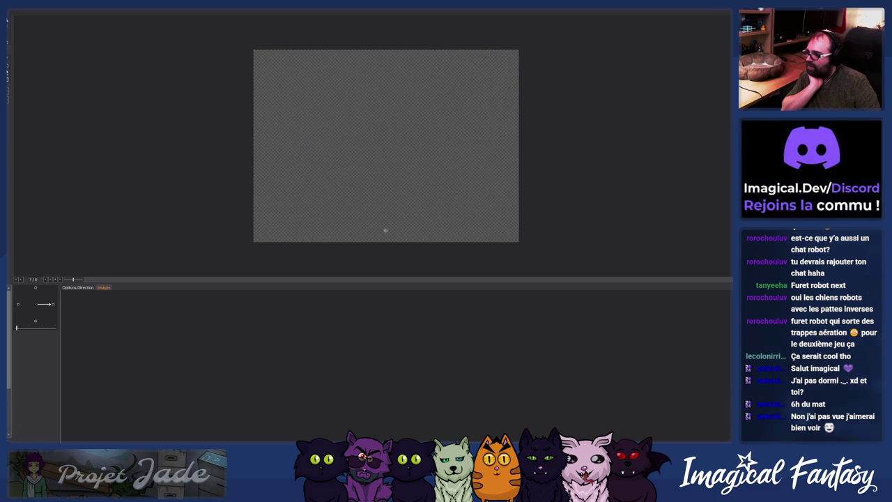
key("ctrl+v")
left_click(16, 413)
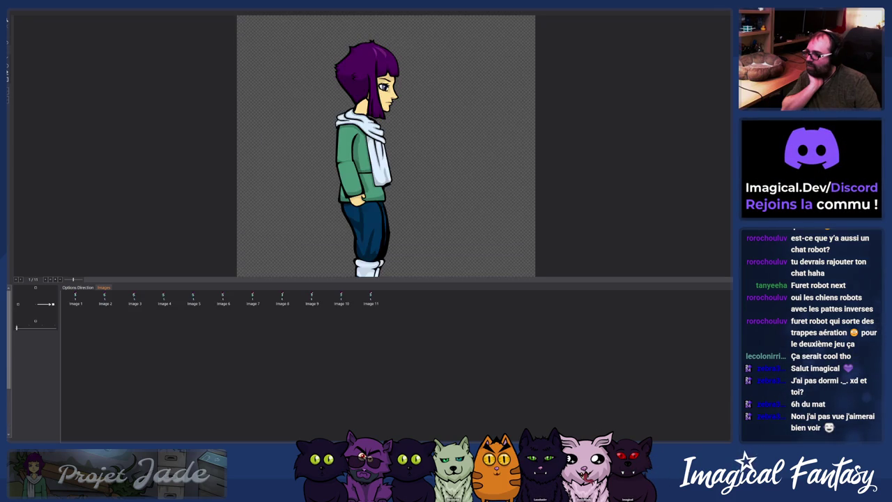
key("Delete")
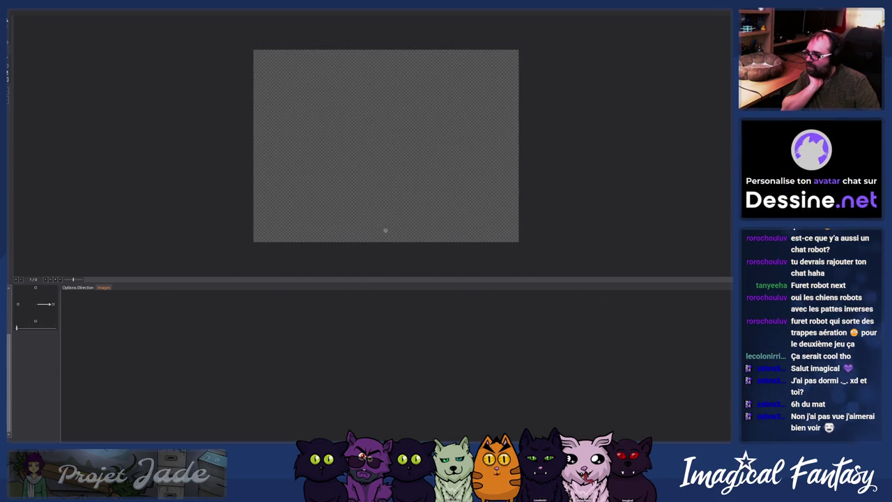
Step: Delete the 29-frame, standing and 16-frame arms-out walking animations
right_click(26, 385)
left_click(12, 369)
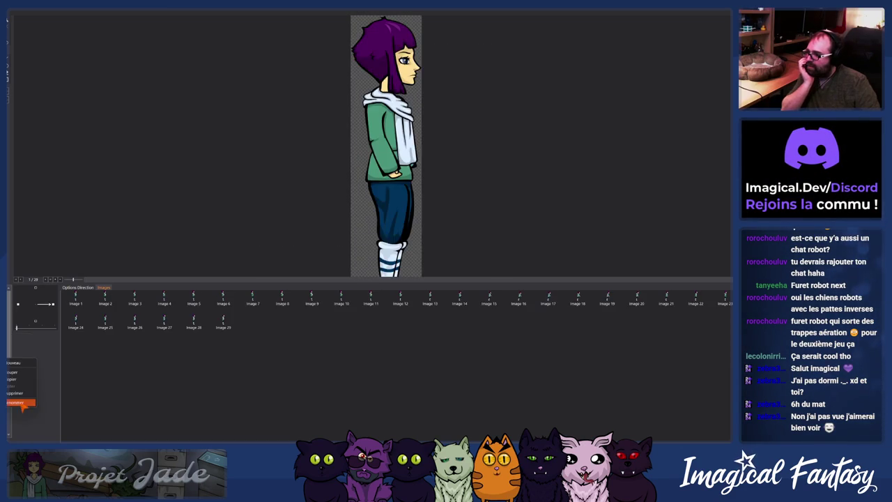
left_click(15, 393)
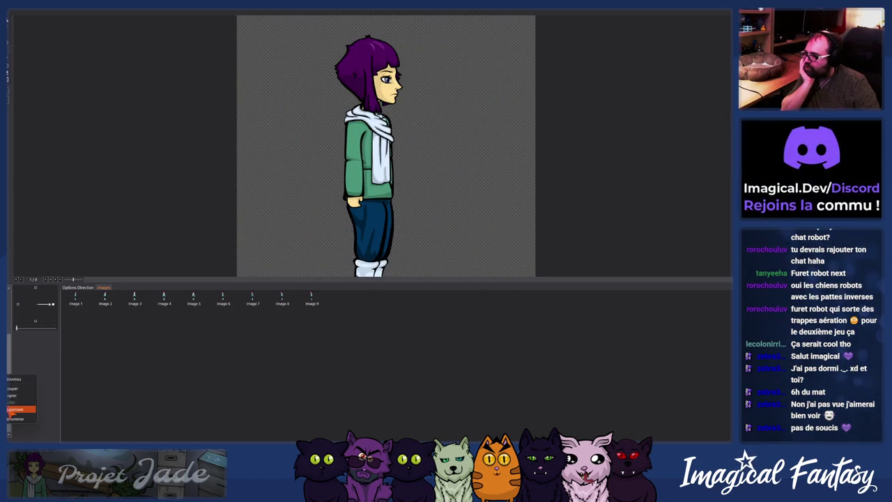
left_click(20, 409)
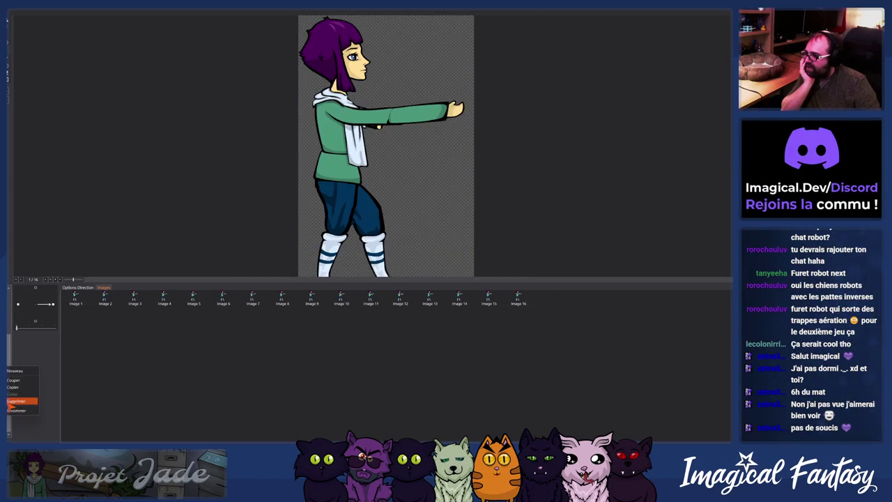
left_click(17, 401)
Step: Delete the single arms-out frame and the 13-, 9- and 13-frame animations
right_click(7, 354)
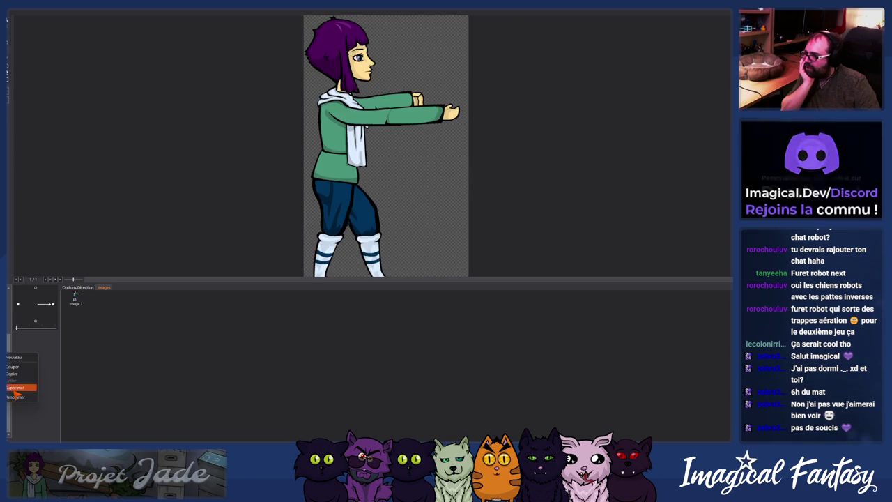
left_click(15, 387)
right_click(7, 393)
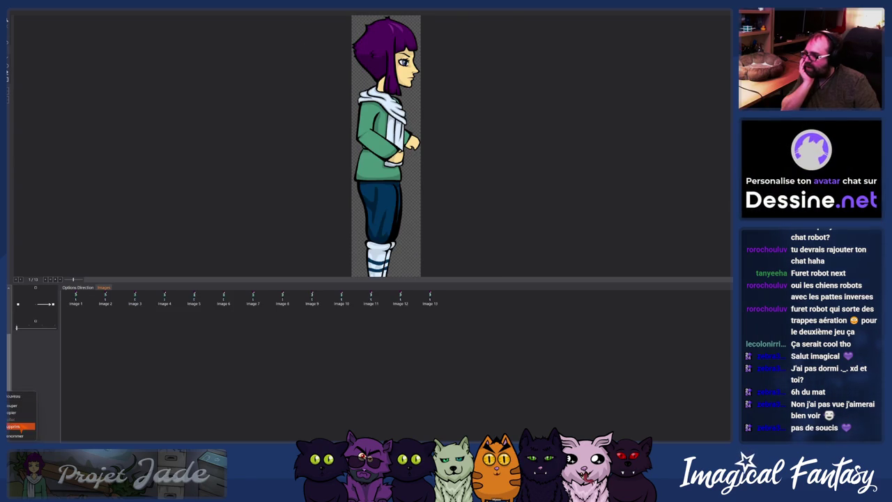
left_click(19, 425)
right_click(7, 377)
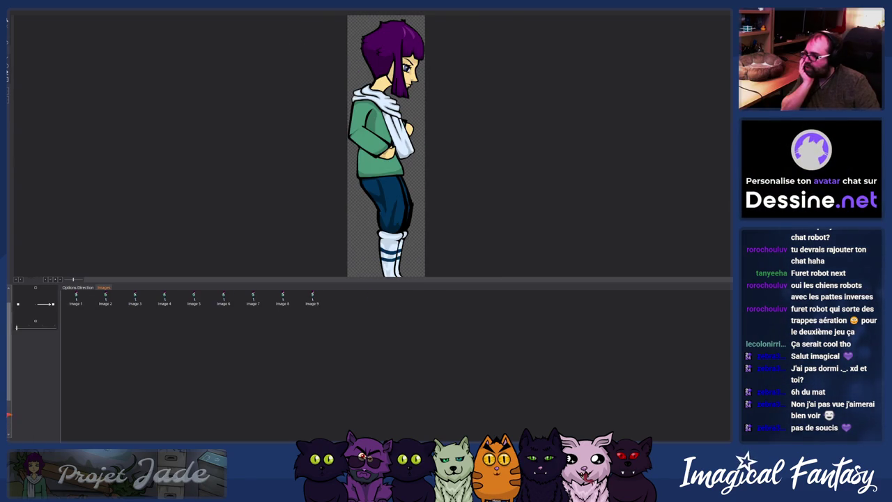
left_click(9, 414)
right_click(7, 397)
left_click(11, 418)
right_click(8, 414)
left_click(14, 405)
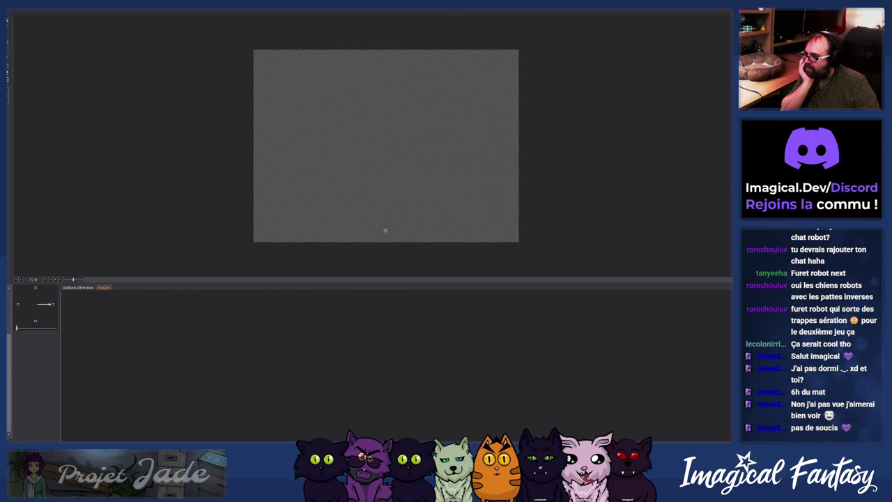
right_click(7, 383)
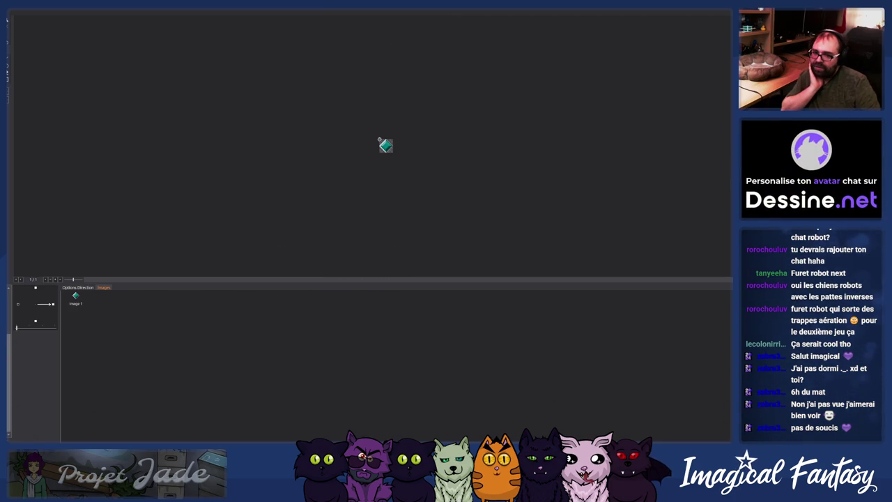
Step: Close the Animation editor and drag the robot dog further right in the lab room
key("Escape")
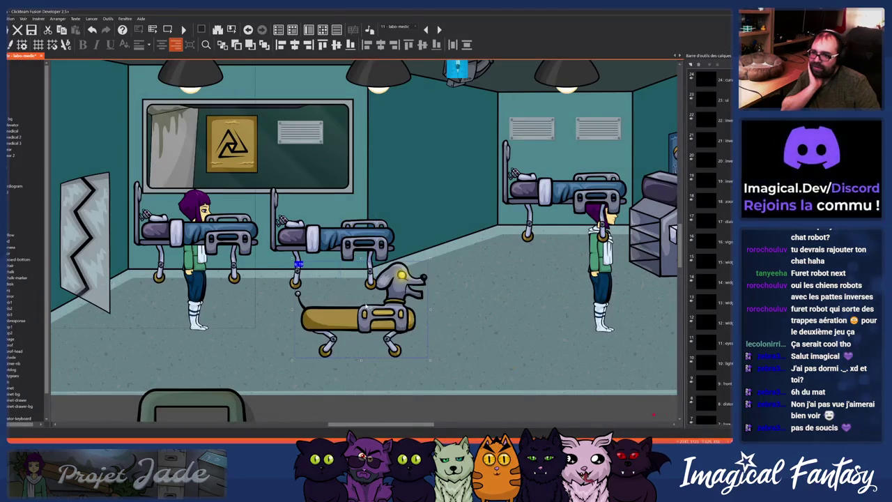
left_click_drag(359, 314, 443, 317)
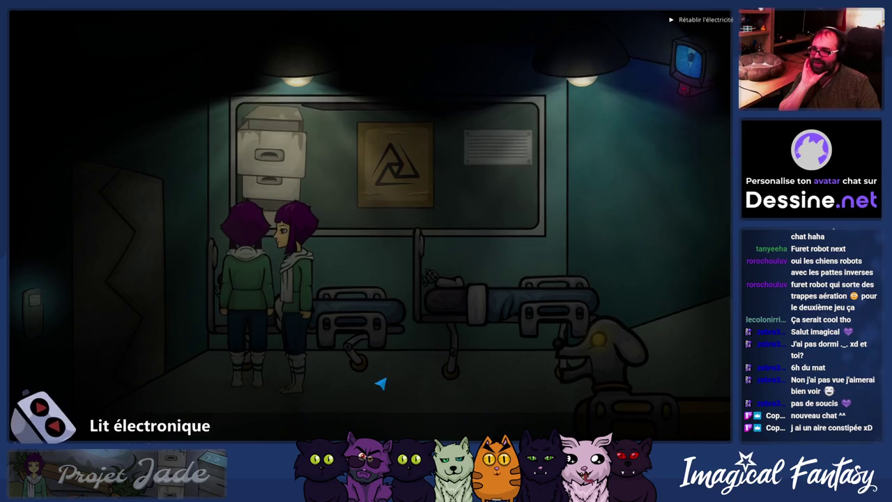
Step: Walk through the metal door, search the lockers, and continue into the next room
left_click(205, 425)
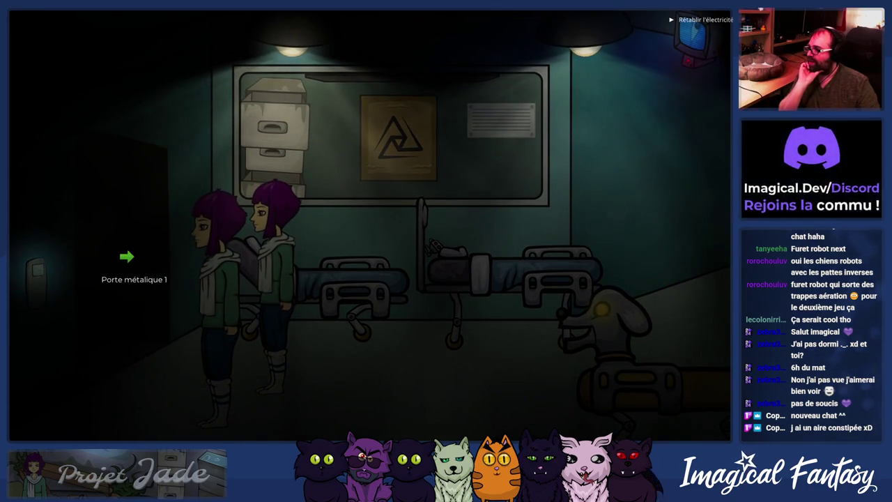
left_click(126, 256)
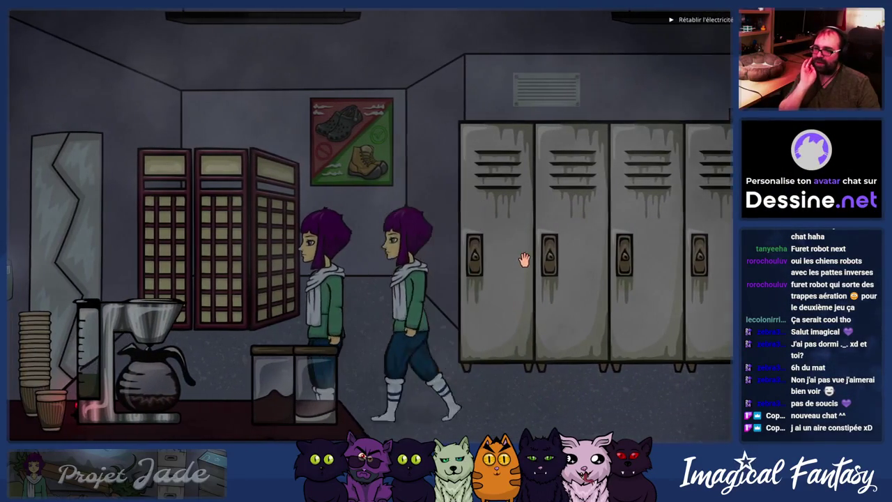
left_click(479, 249)
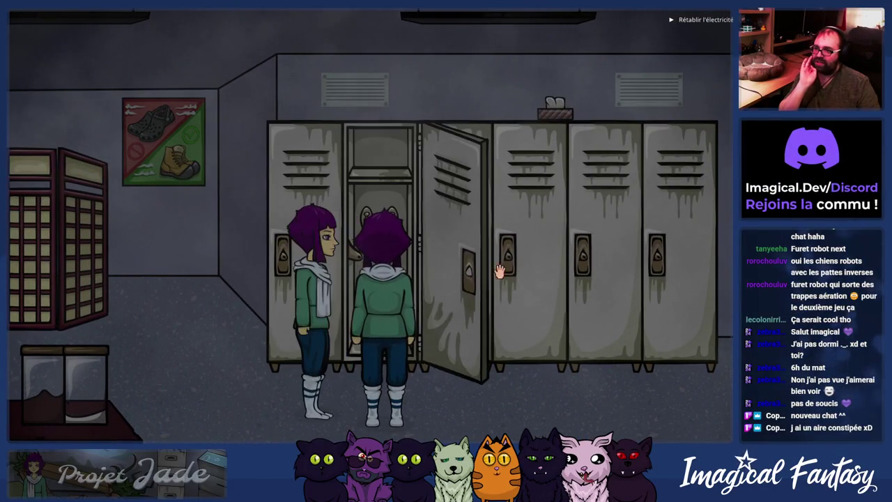
left_click(179, 343)
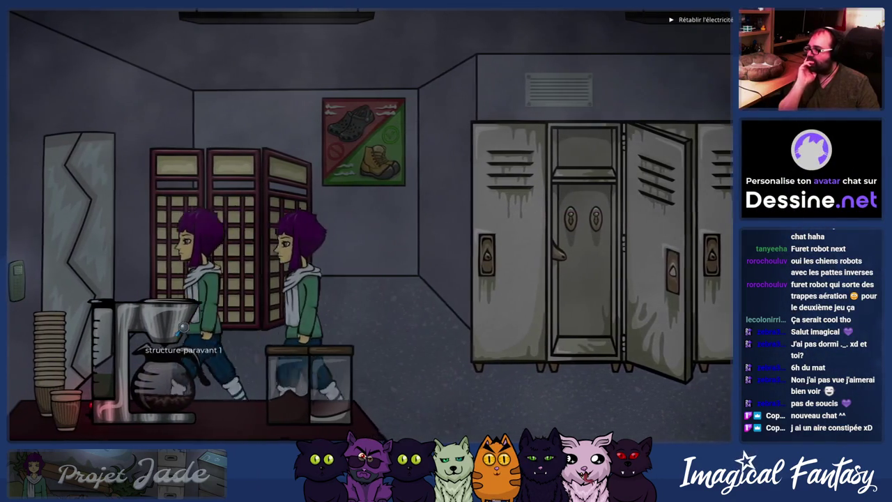
left_click(90, 240)
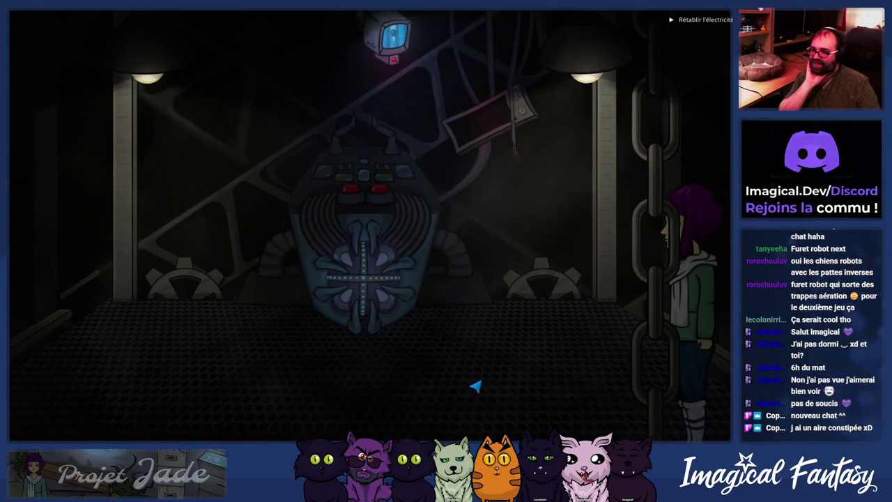
Step: Cross the elevator and the lab, then start talking to the blue hologram
left_click(411, 397)
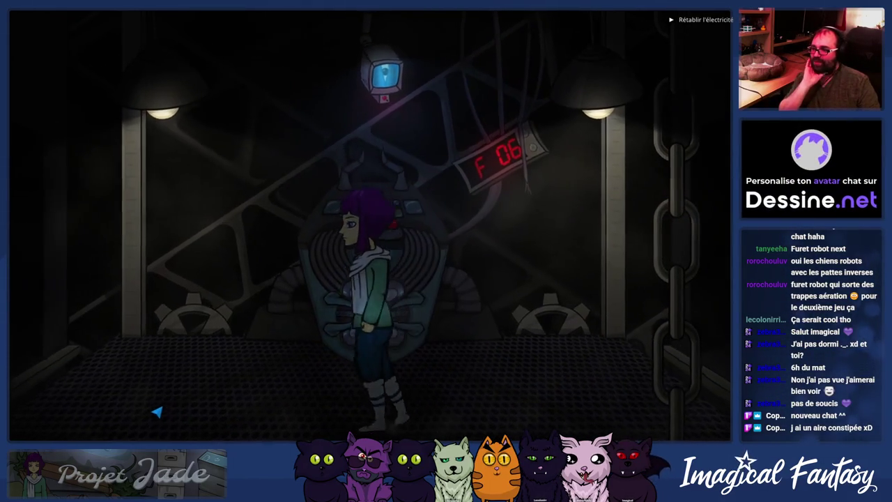
left_click(175, 418)
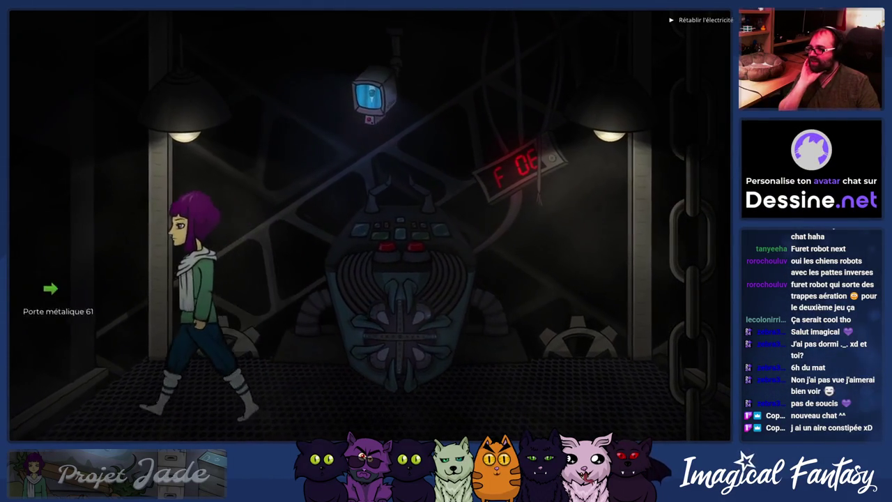
left_click(26, 293)
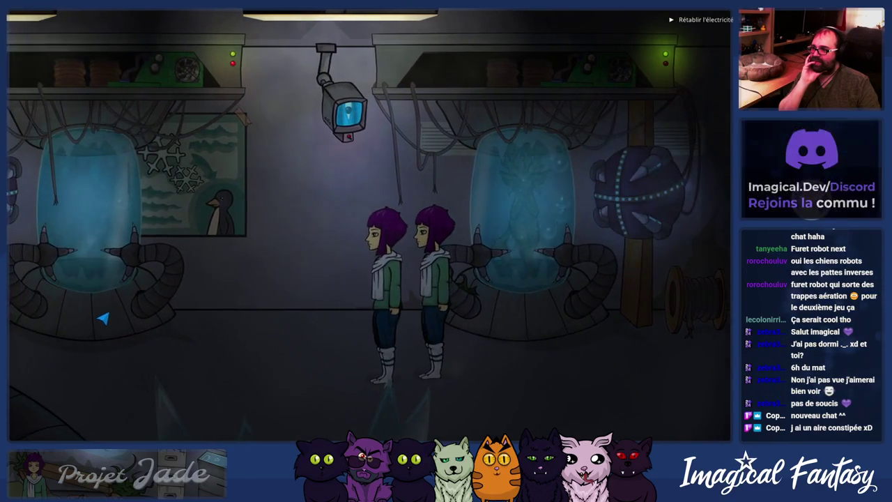
left_click(103, 317)
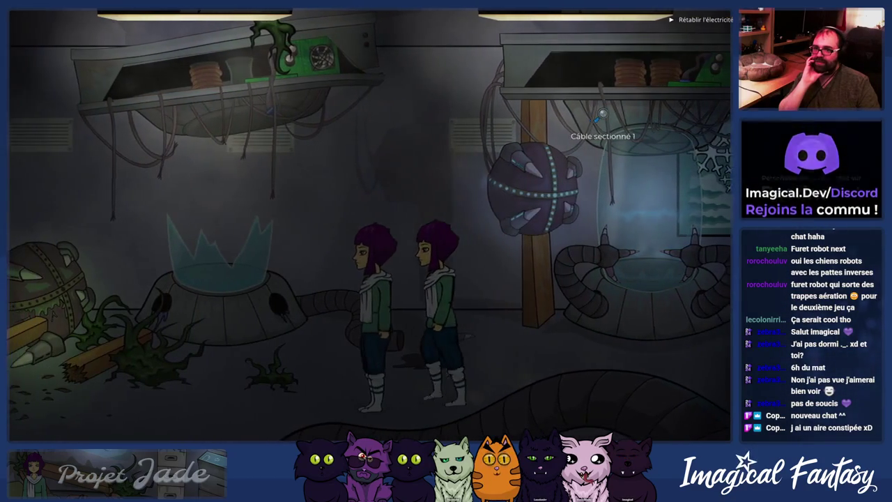
left_click(376, 416)
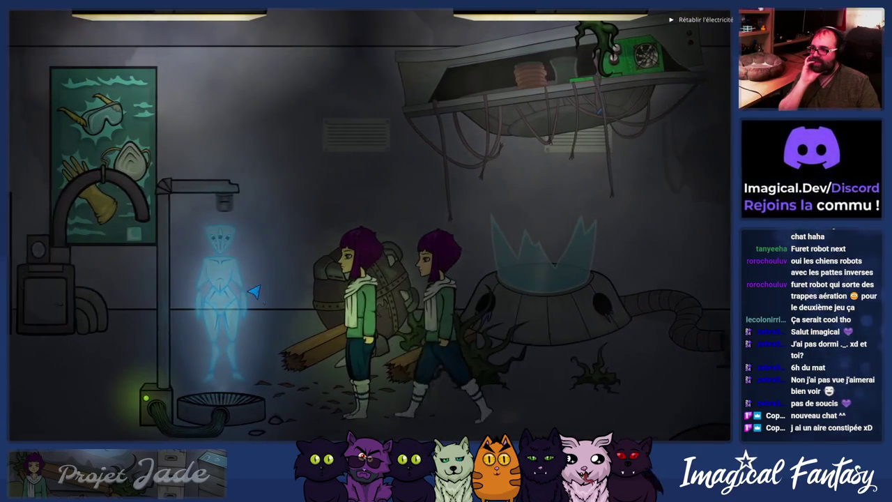
left_click(273, 308)
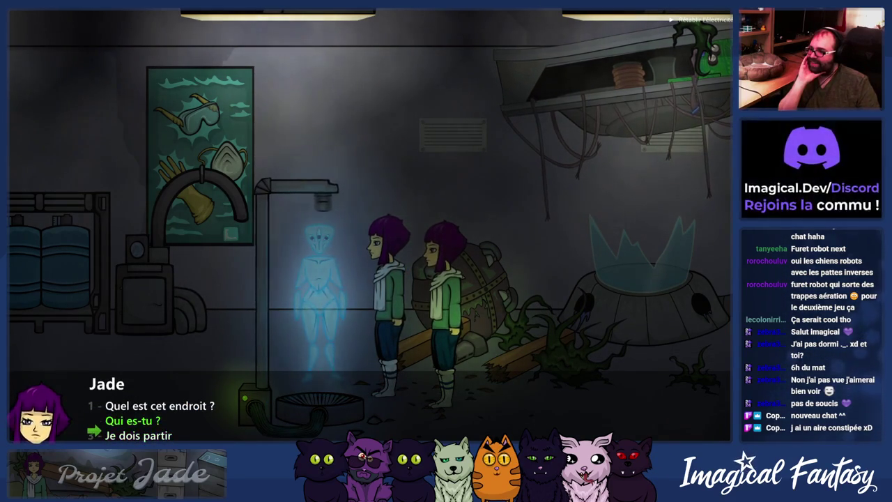
Step: Answer the hologram with 'Quel est cet endroit ?' and 'Je dois partir', then inspect the fuse box
left_click(160, 406)
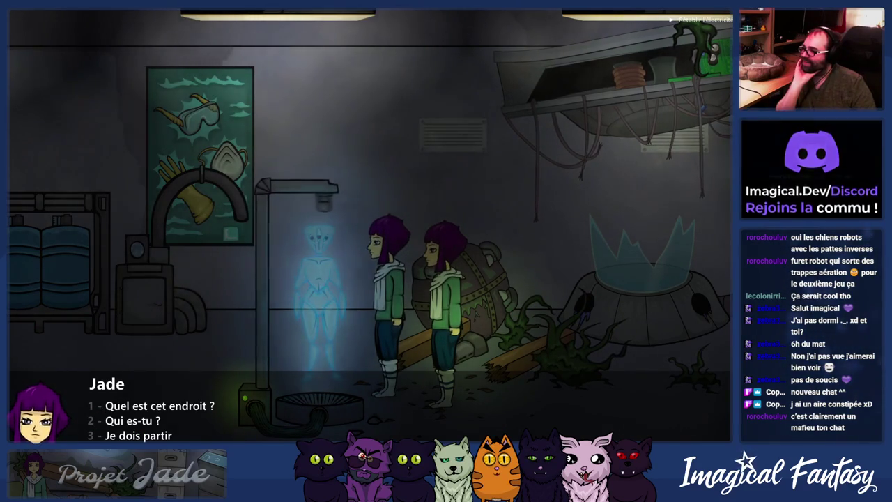
left_click(129, 434)
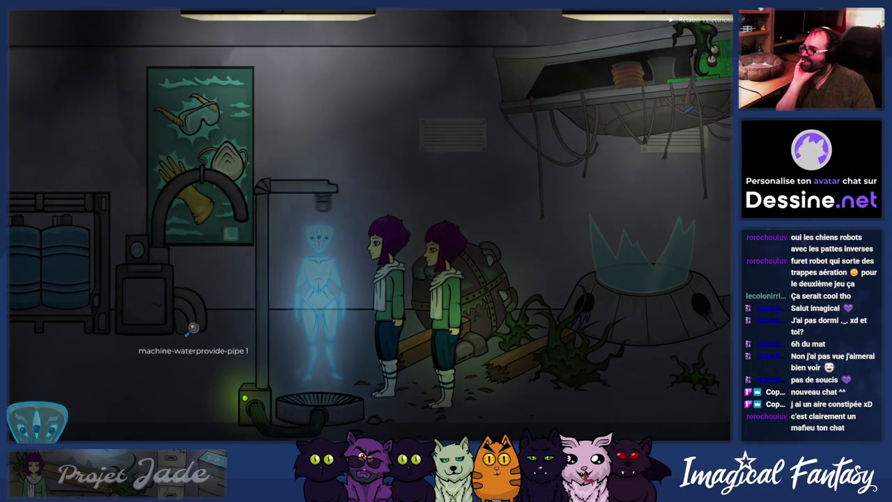
left_click(169, 366)
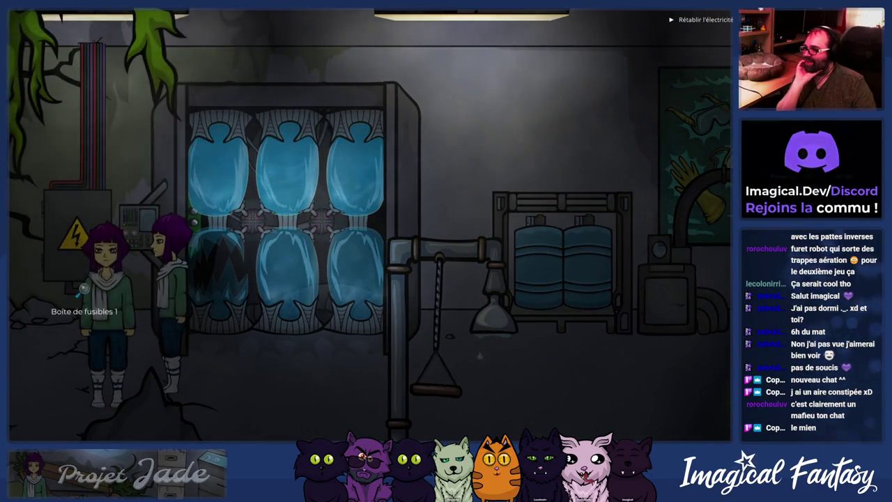
left_click(75, 258)
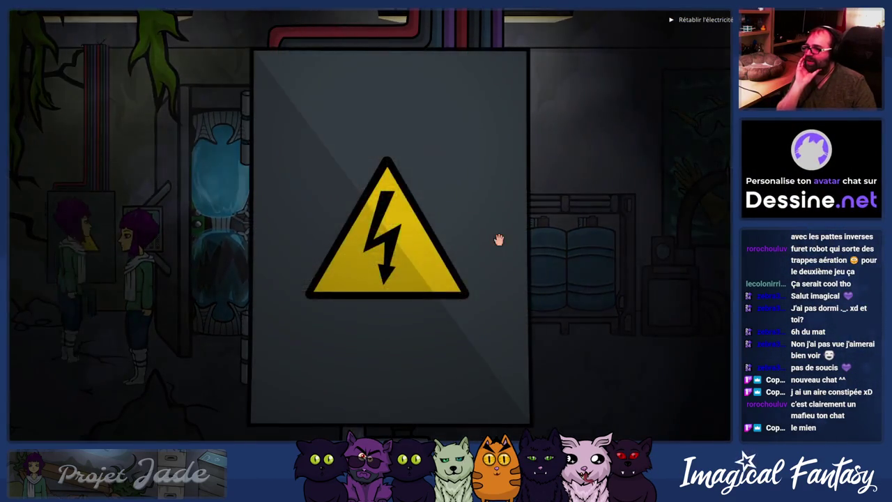
left_click(499, 240)
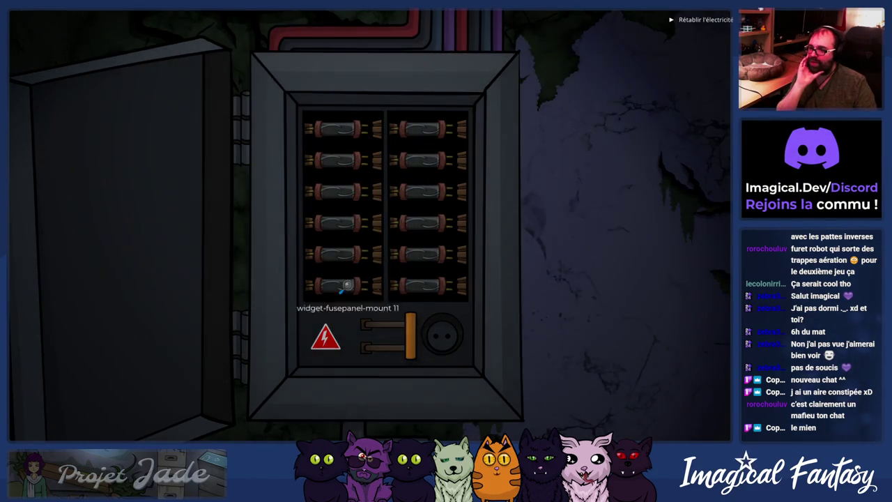
left_click(168, 280)
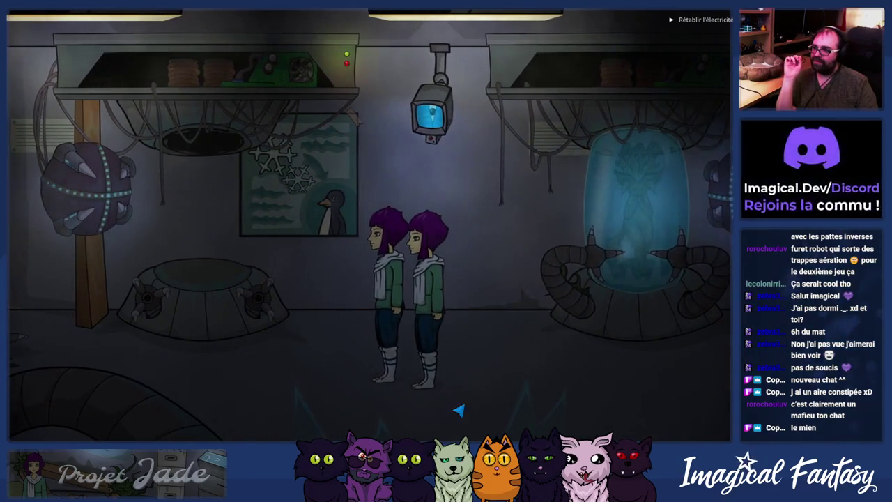
Step: Walk both characters around the pod lab, inspect the penguin poster, and head toward the pod
left_click(606, 422)
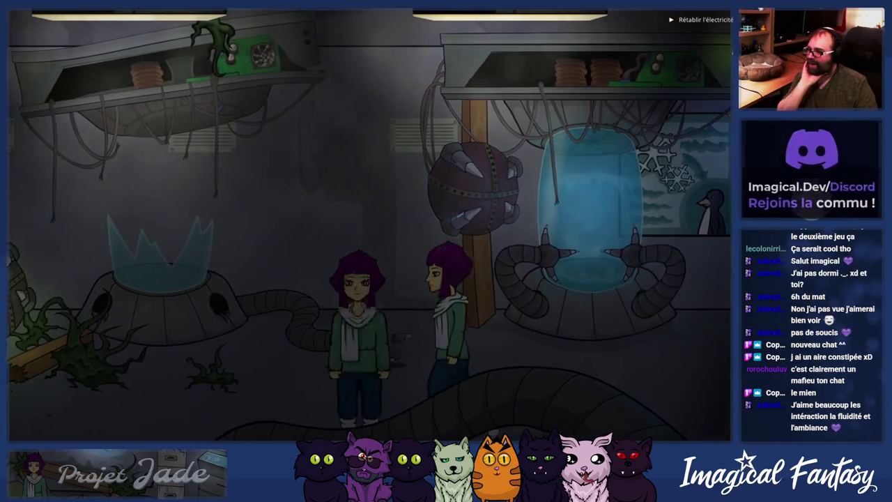
left_click(401, 337)
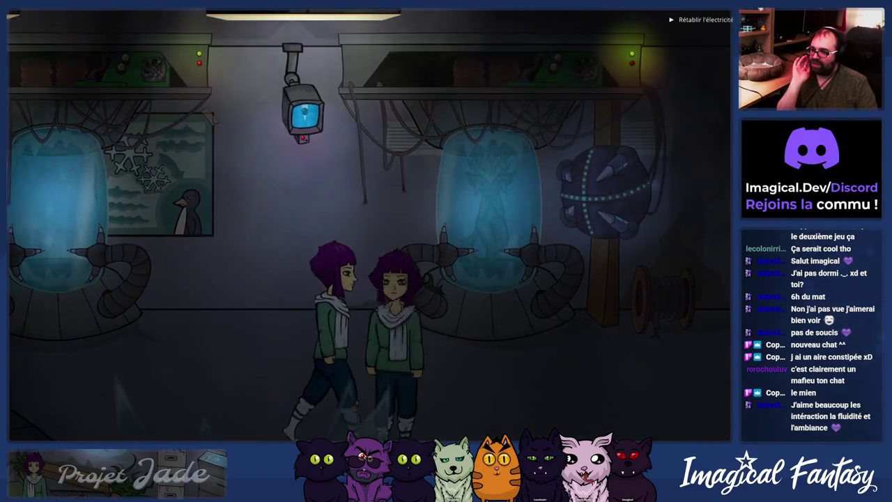
left_click(293, 432)
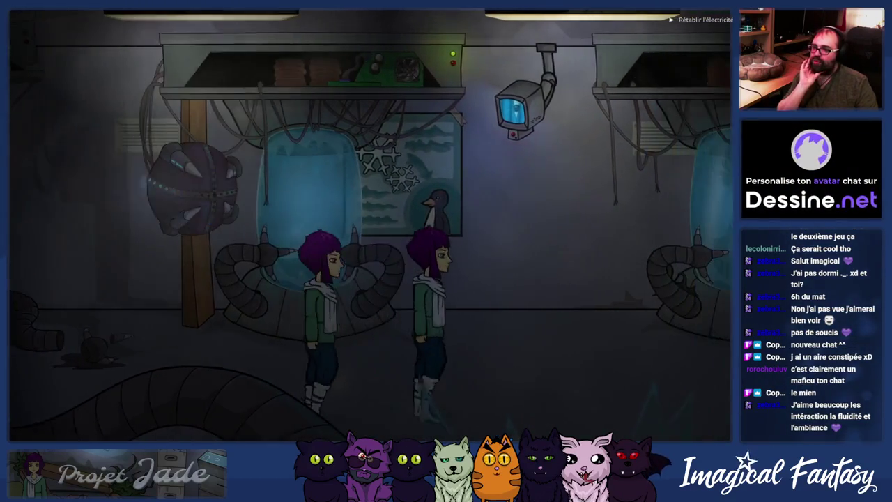
left_click(428, 411)
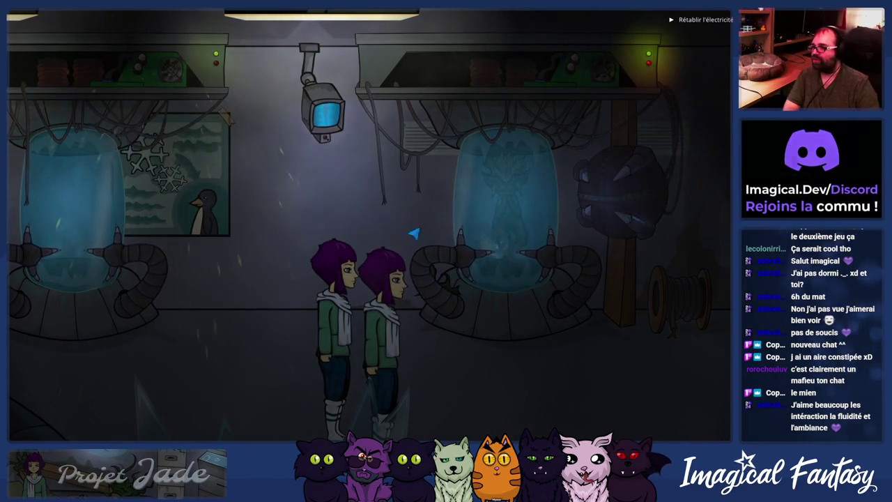
left_click(230, 361)
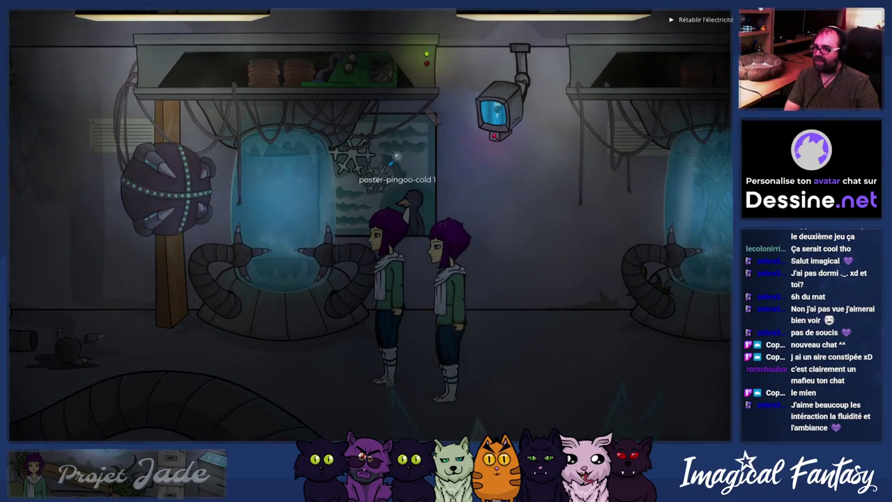
left_click(400, 169)
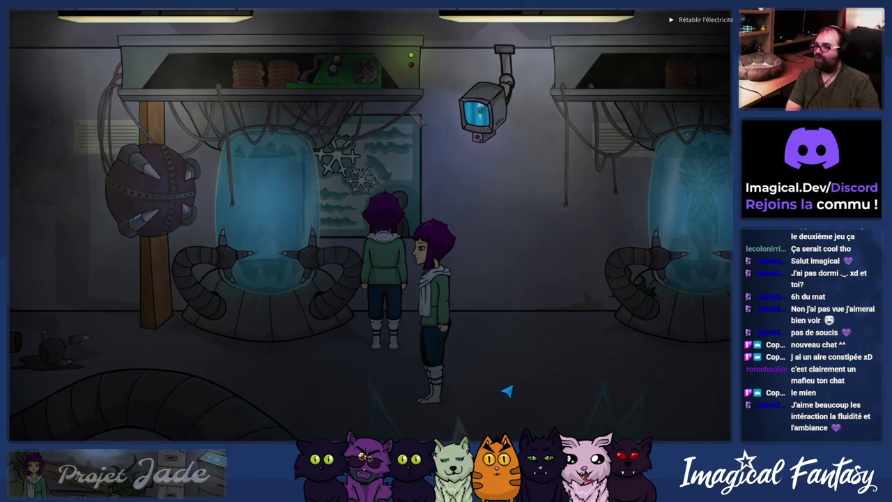
left_click(522, 383)
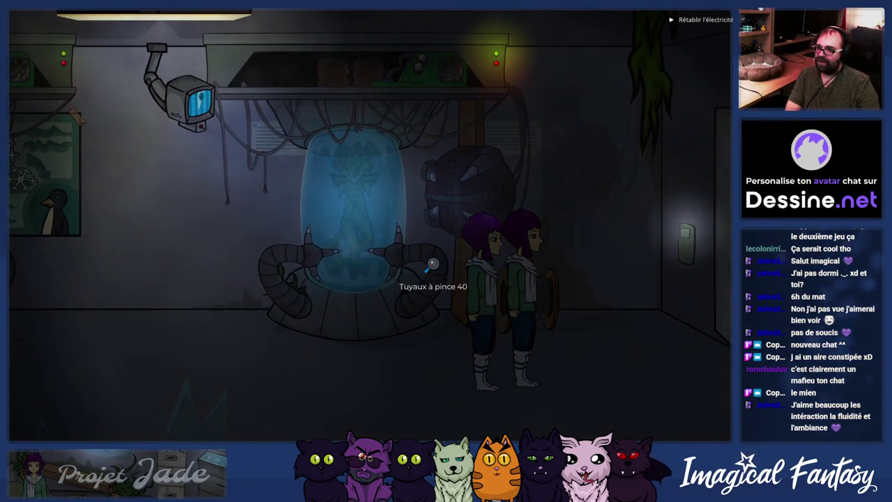
left_click(269, 323)
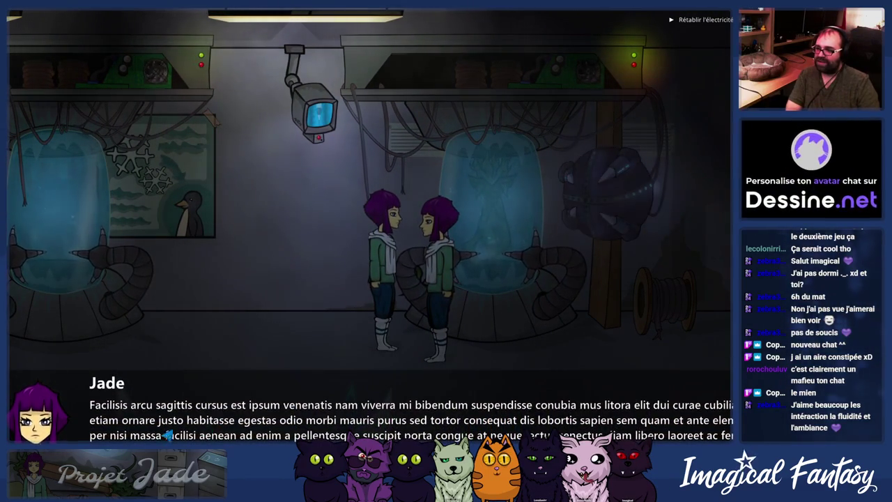
Step: Advance Jade's dialogue choosing the ordinary reply, then walk both characters left
left_click(195, 281)
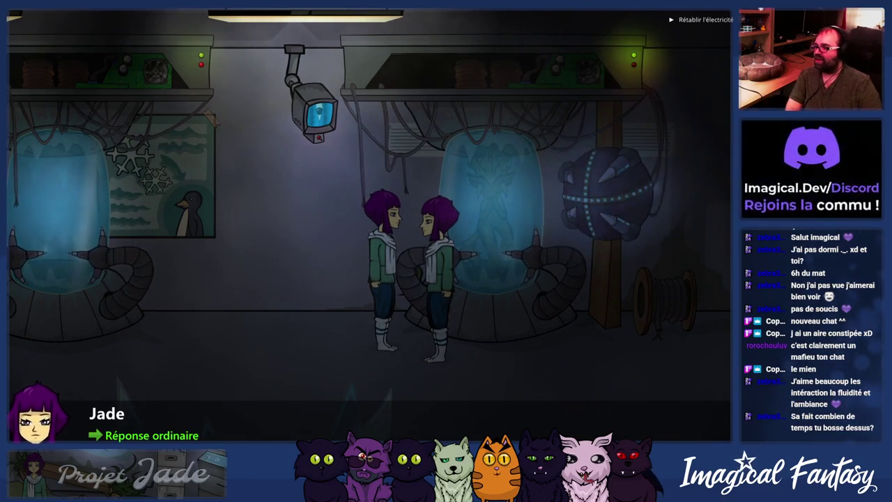
left_click(149, 434)
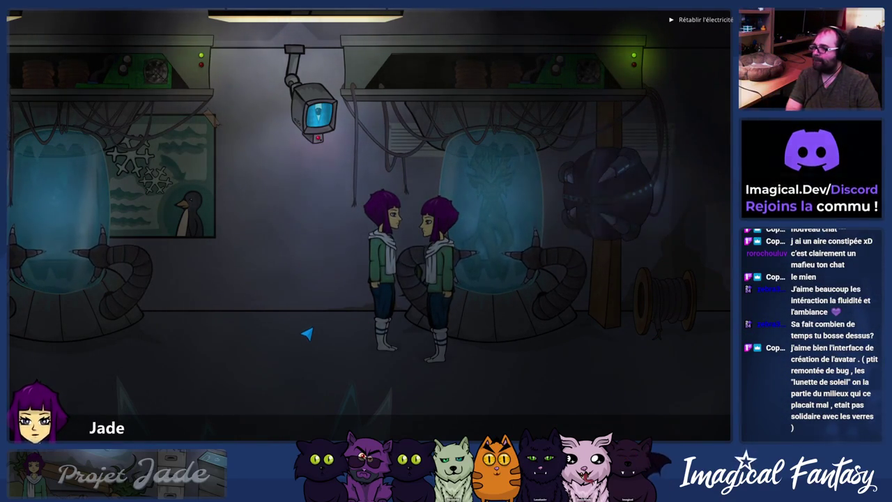
left_click(314, 343)
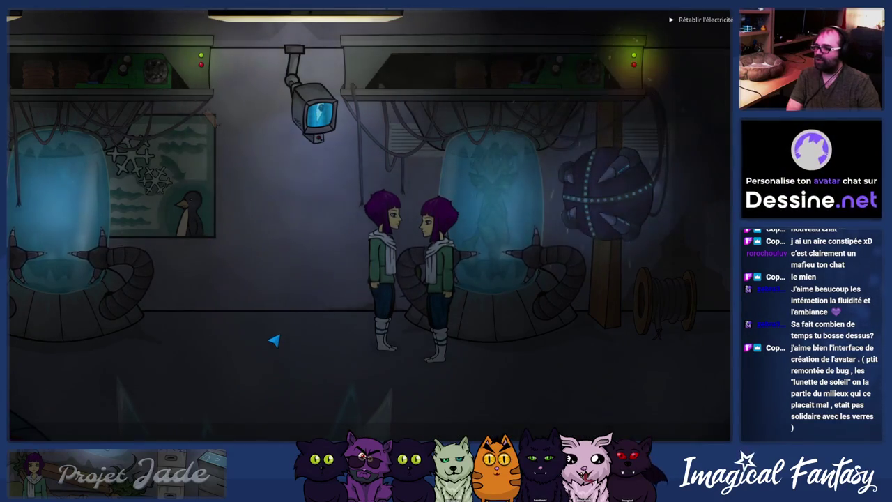
left_click(283, 354)
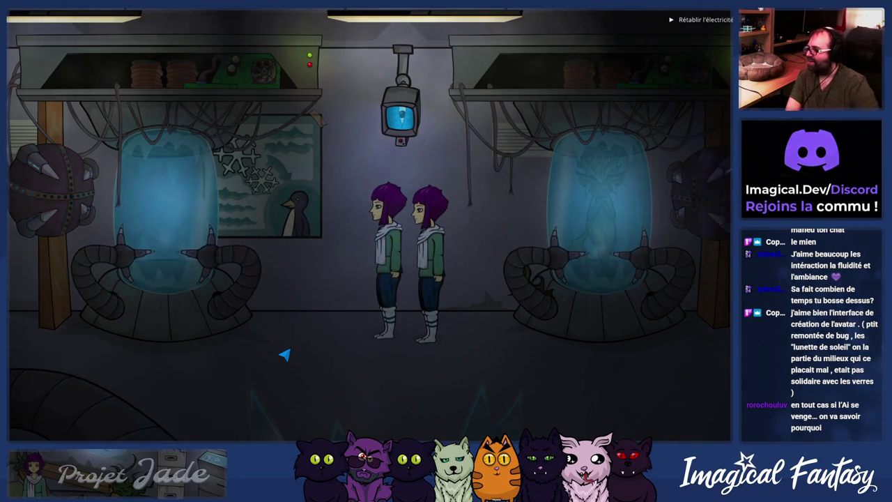
left_click(237, 392)
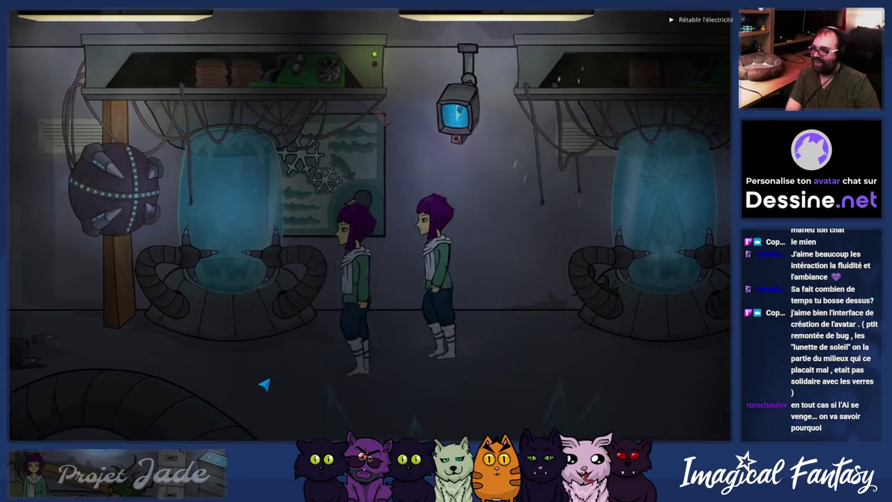
left_click(230, 398)
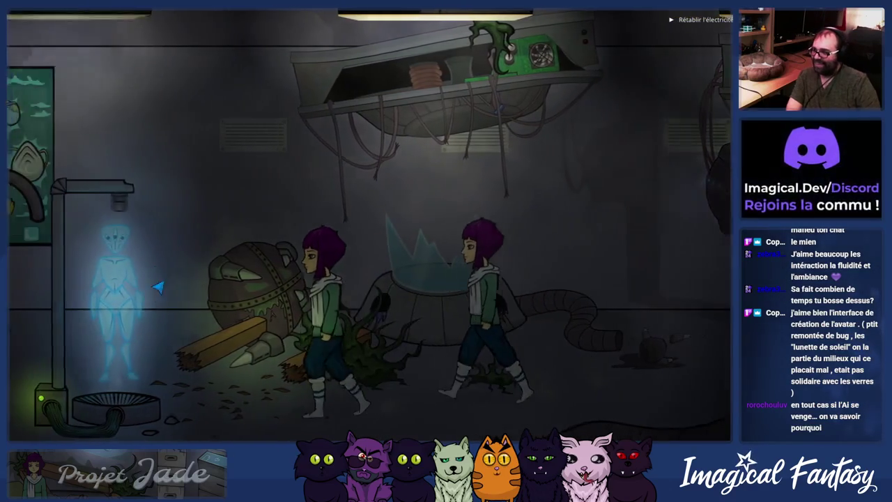
Step: Approach the hologram, reply 'Je dois partir', and walk right to end the conversation
left_click(144, 296)
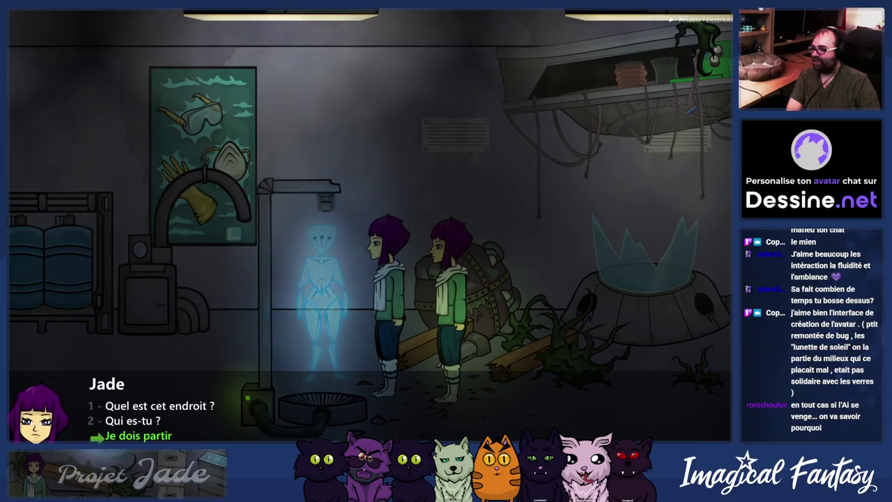
left_click(195, 412)
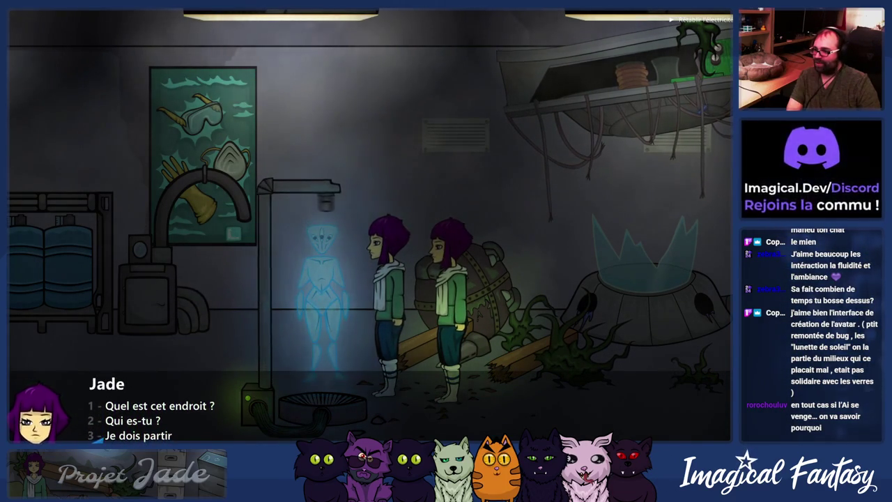
key("Return")
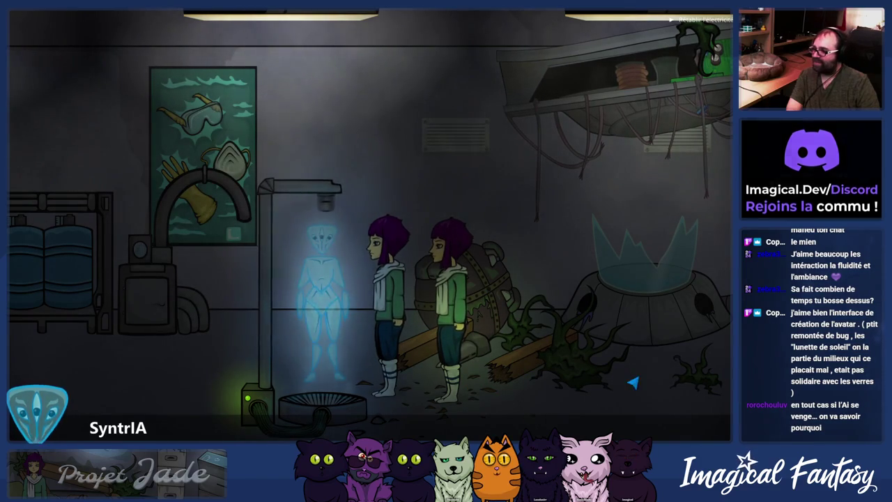
left_click(672, 363)
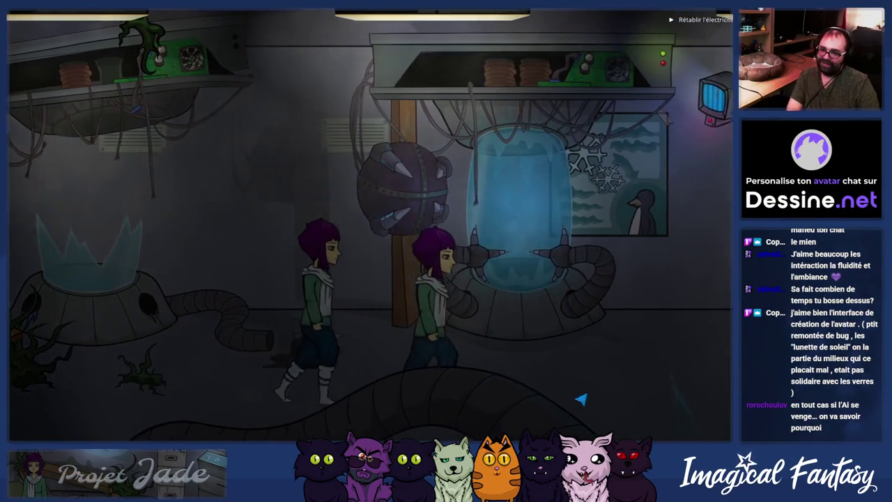
Step: Browse the inventory's tool cards and Déchets category, close it, and use the wall switch
key("i")
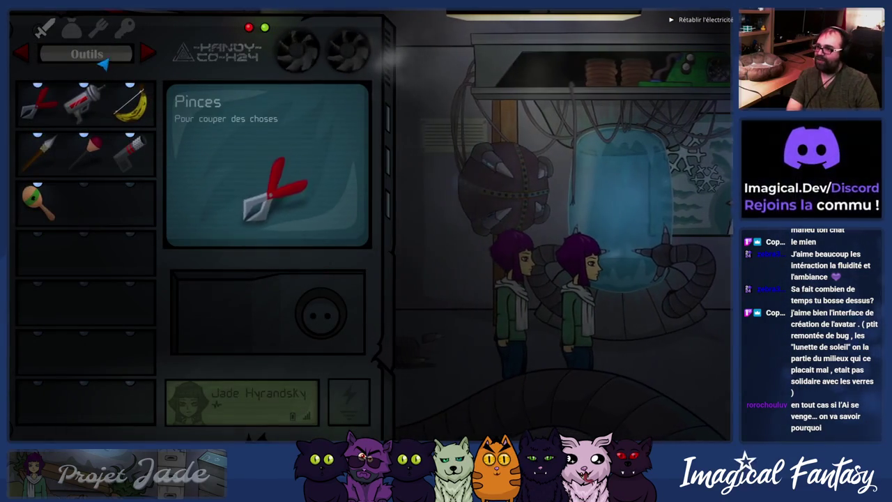
left_click(84, 101)
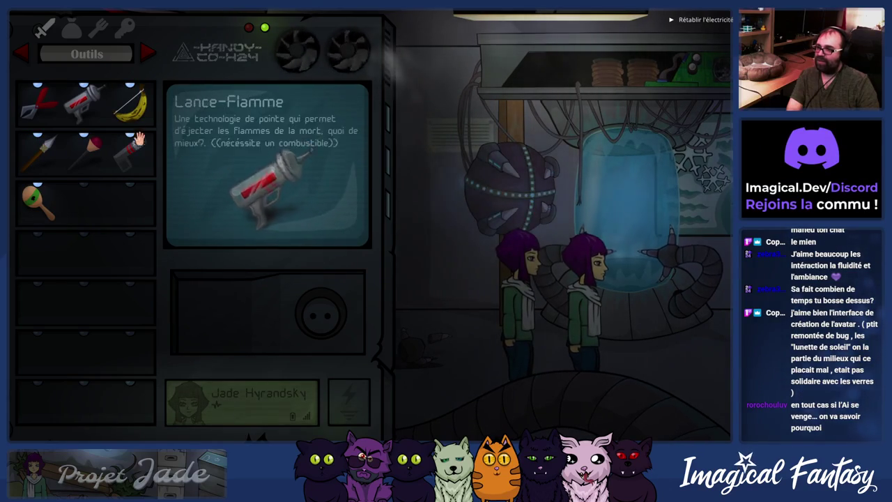
left_click(129, 101)
left_click(98, 28)
left_click(72, 28)
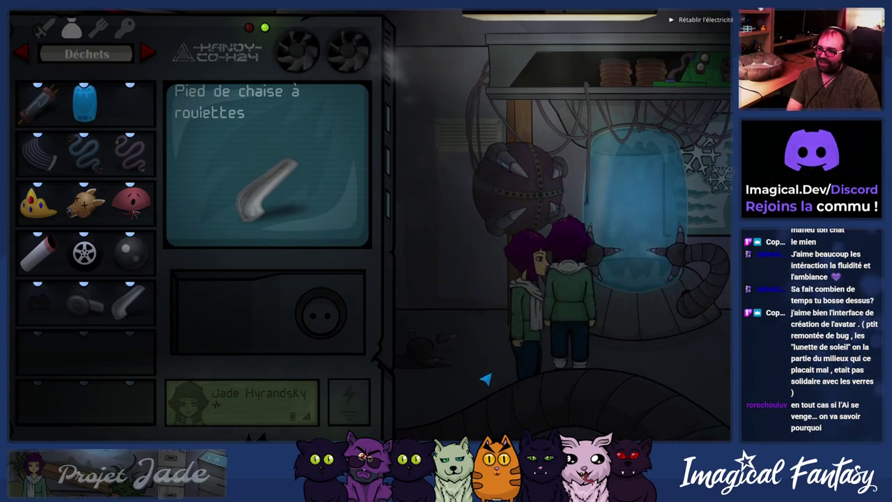
left_click(568, 364)
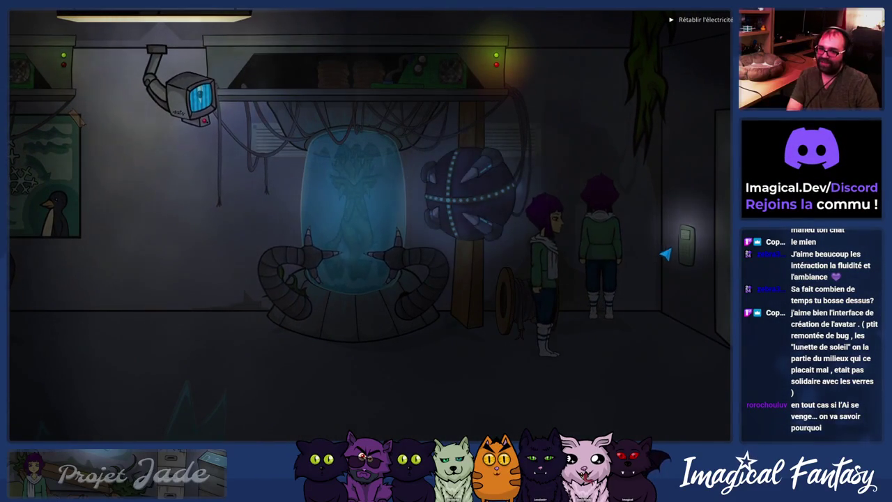
left_click(681, 244)
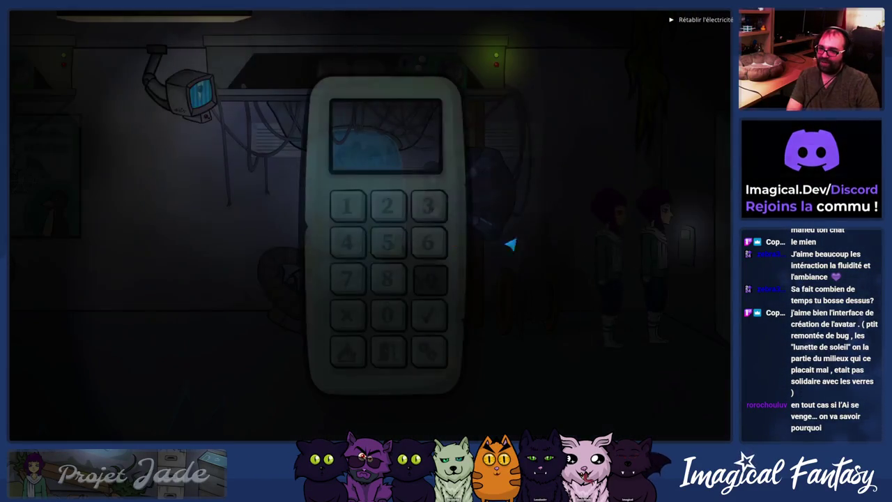
Step: Enter a code and try the keypad mini-game, then close it and enter the elevator
triple_click(387, 233)
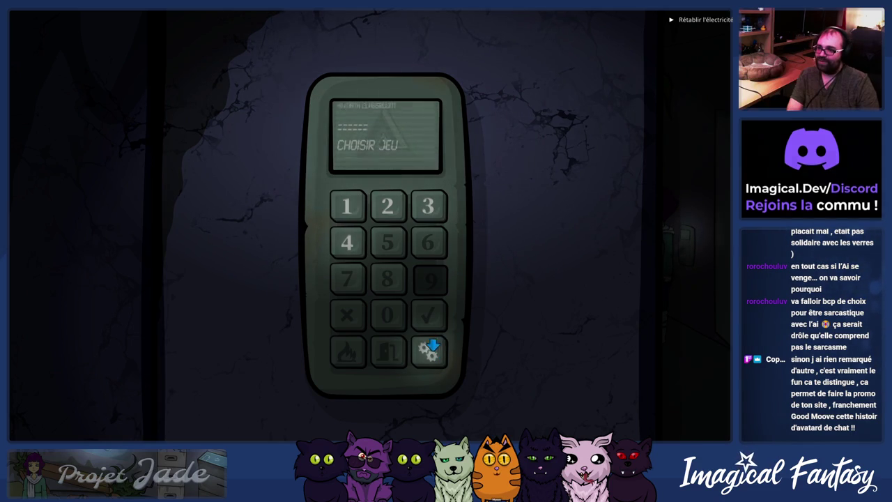
left_click(347, 205)
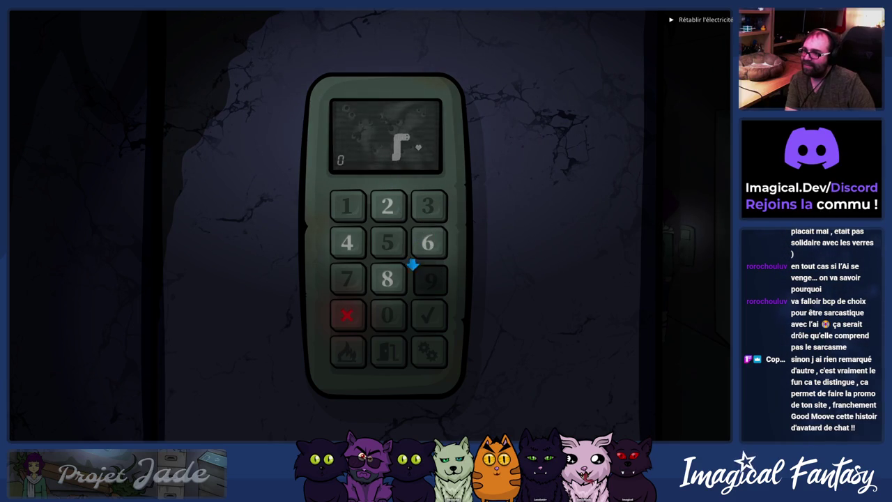
left_click(568, 327)
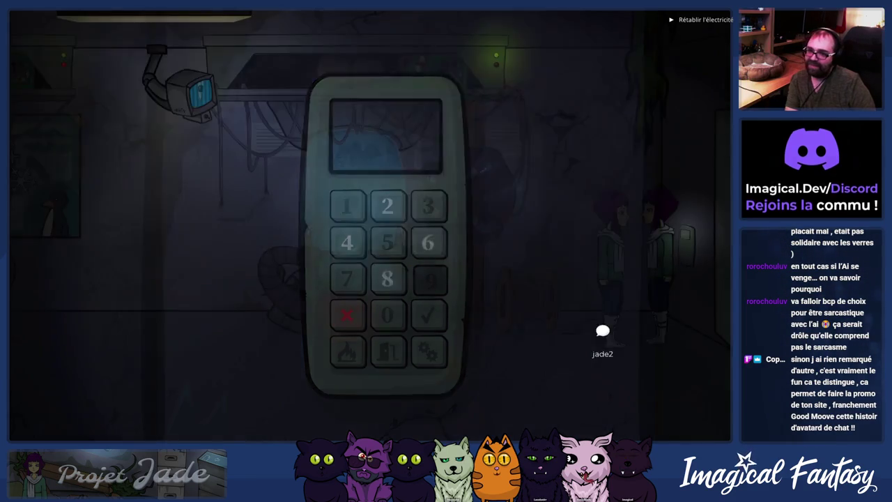
left_click(729, 249)
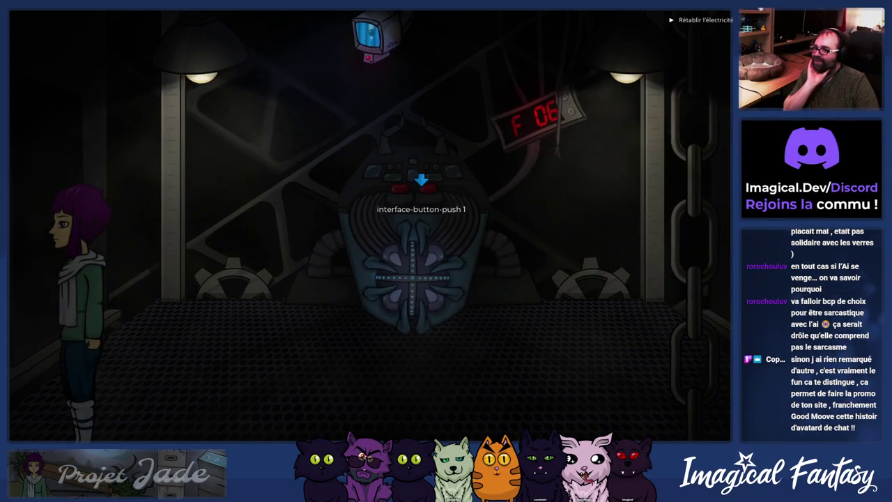
Step: Push the elevator button, walk around the cabin, and exit through the left metal door
left_click(420, 180)
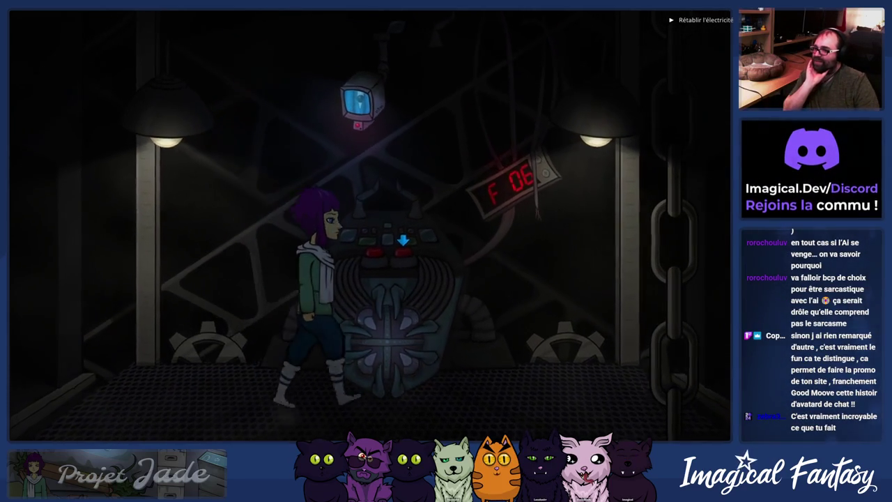
left_click(253, 390)
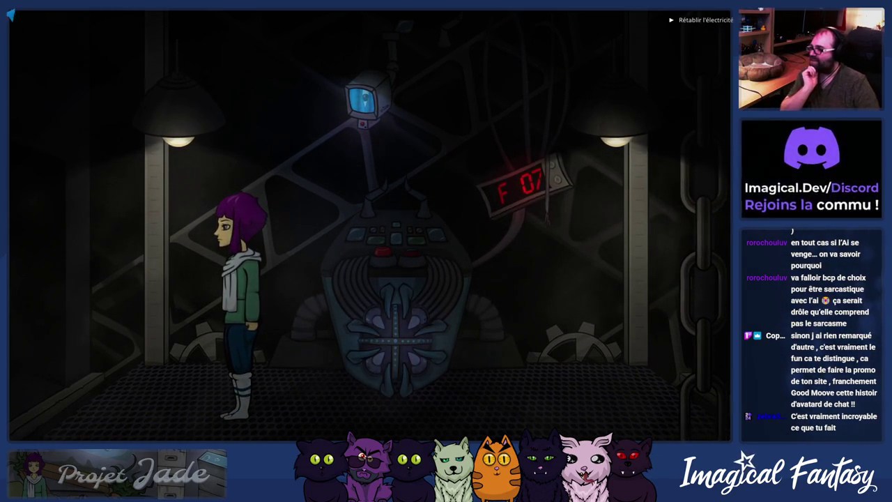
left_click(103, 354)
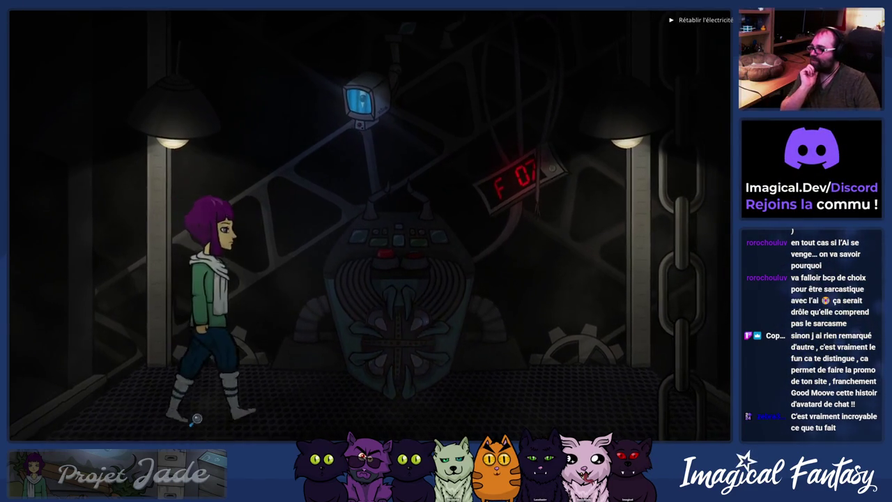
left_click(237, 437)
left_click(200, 432)
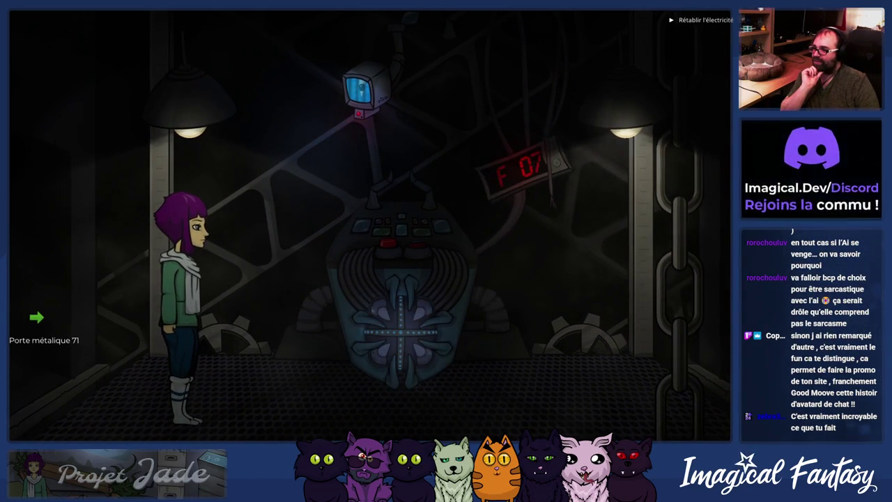
left_click(37, 317)
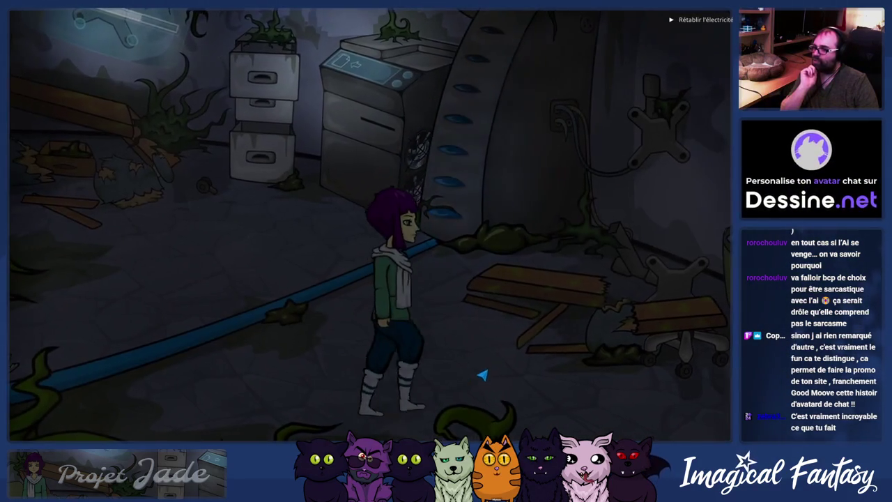
Step: Walk Jade into the new room and open, then close, the filing cabinet's bottom drawer
left_click(309, 354)
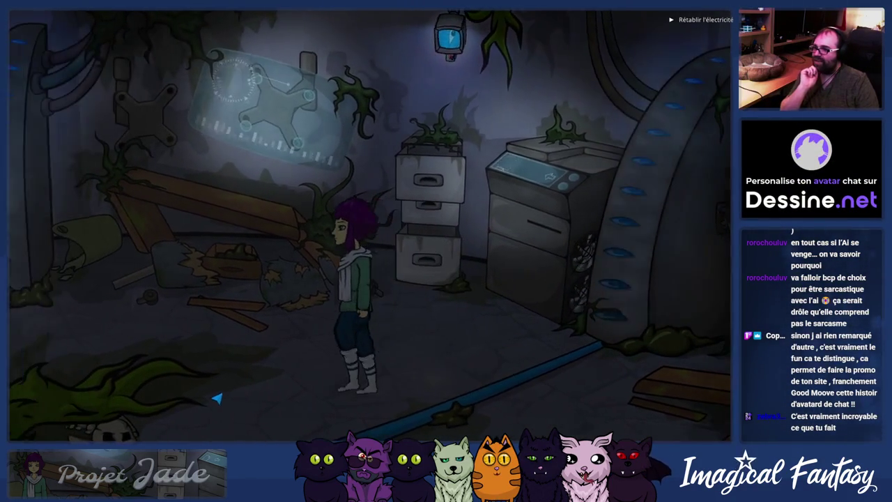
left_click(514, 392)
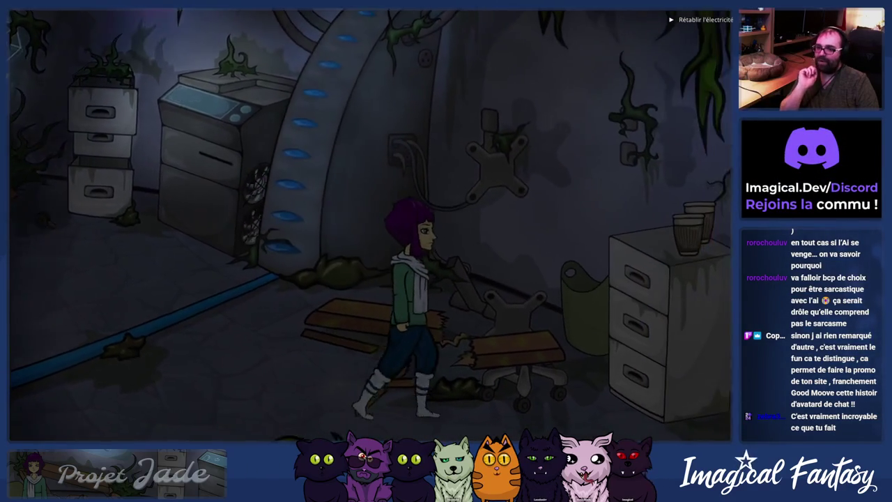
left_click(492, 337)
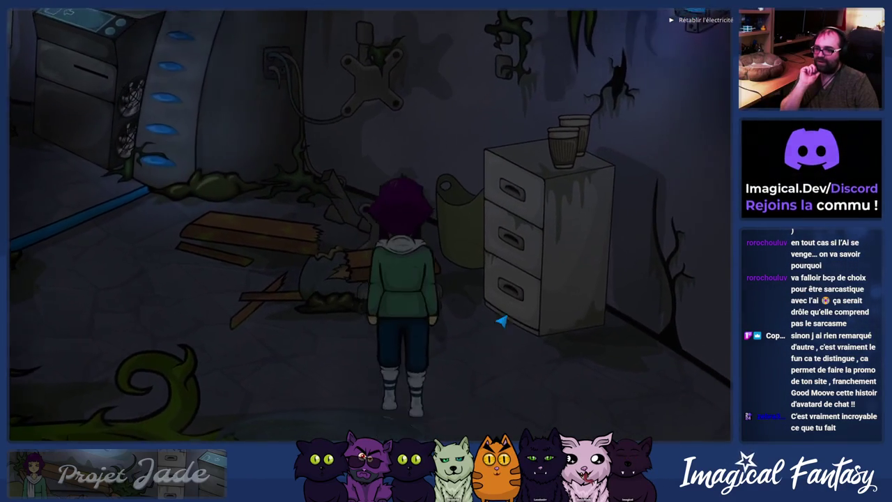
left_click(485, 366)
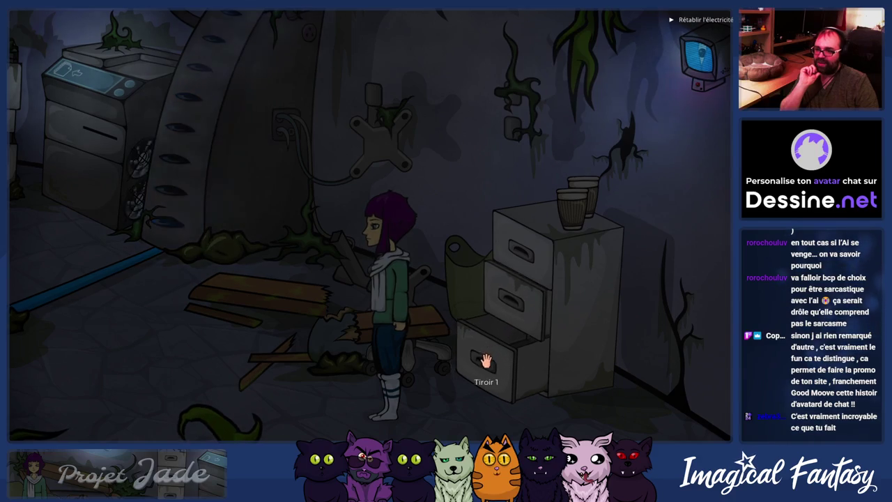
left_click(485, 360)
Step: Walk Jade back and forth across the lab
left_click(195, 386)
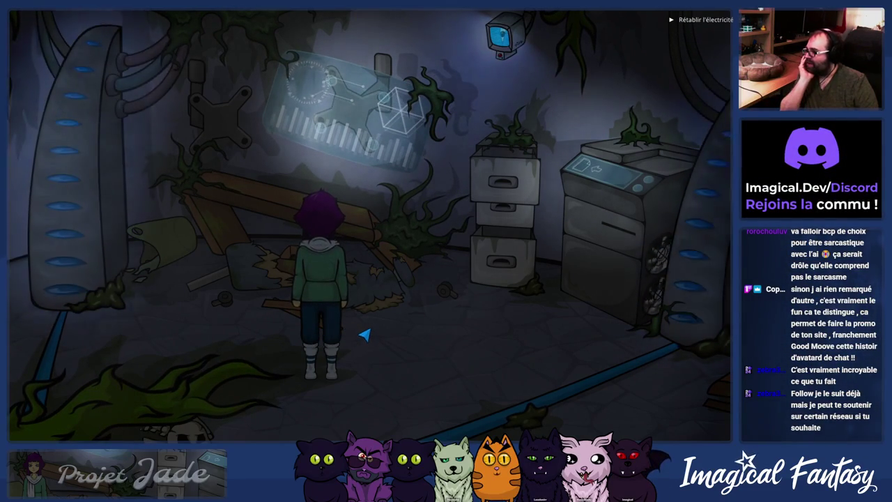
left_click(370, 370)
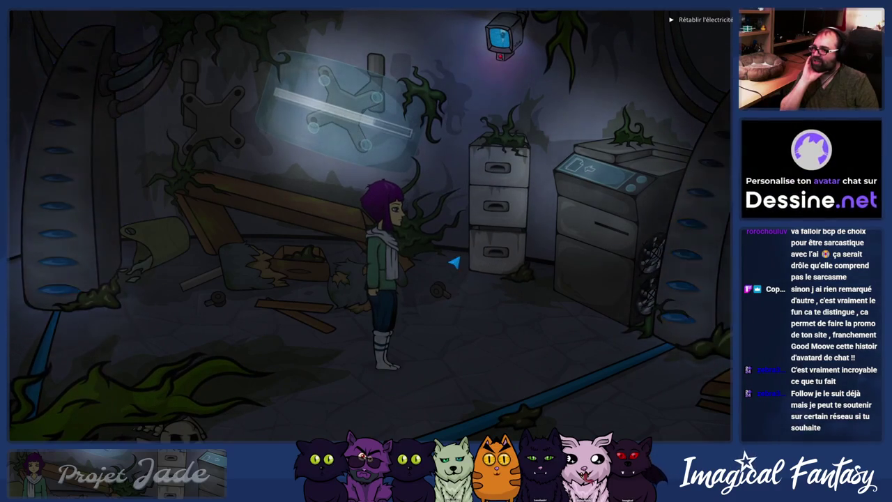
left_click(453, 304)
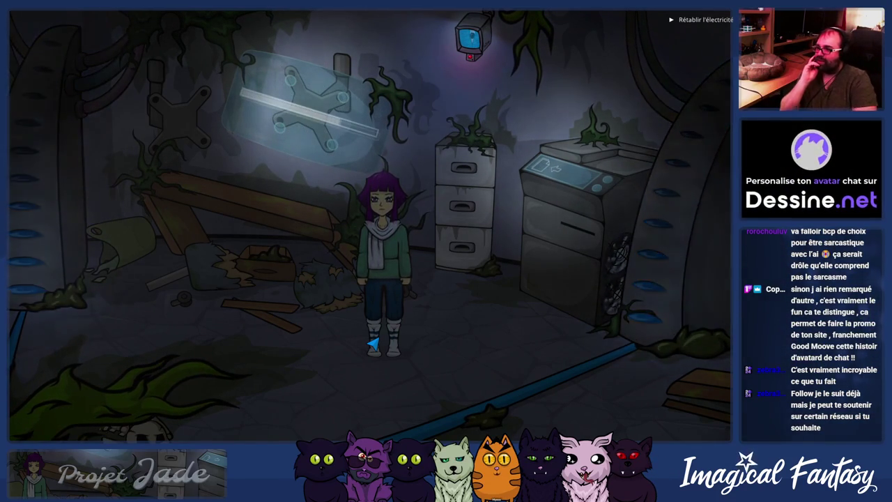
left_click(277, 300)
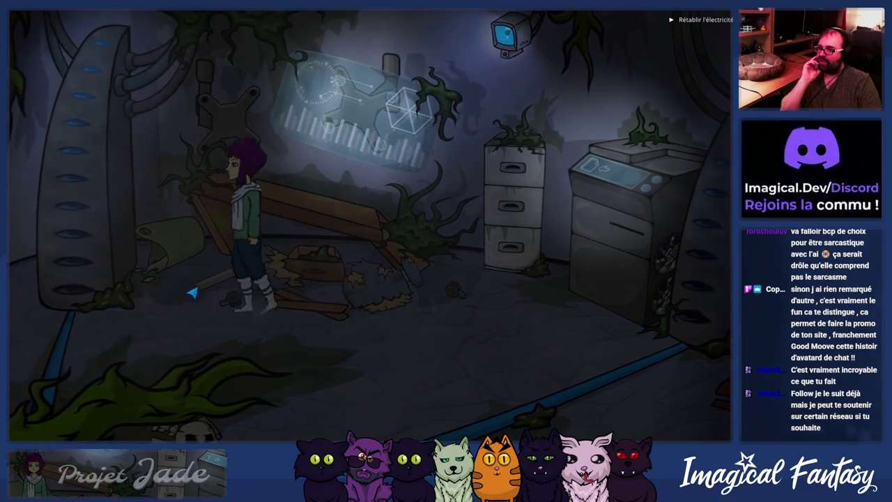
left_click(416, 283)
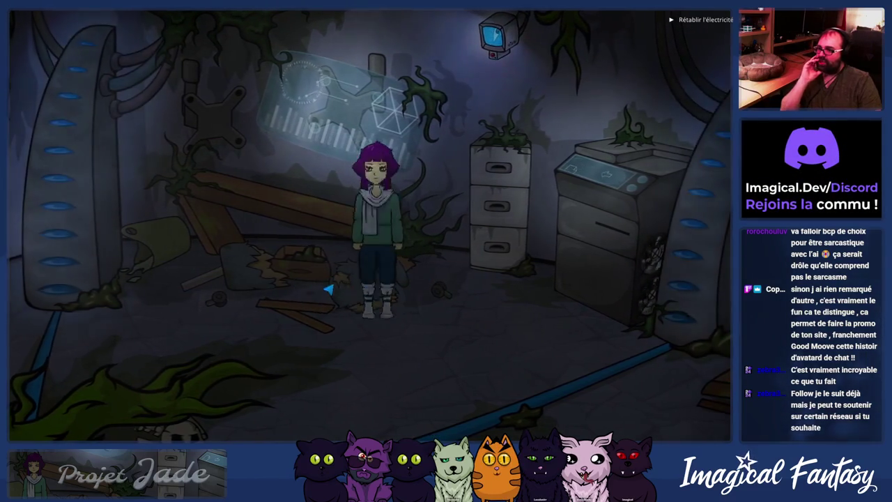
left_click(299, 285)
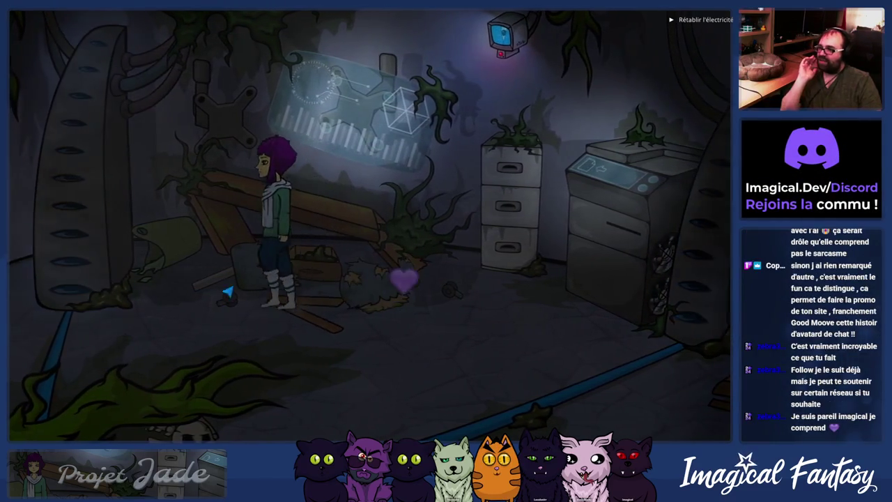
Step: Walk Jade to the room centre and use the wall monitor to open its terminal
left_click(322, 292)
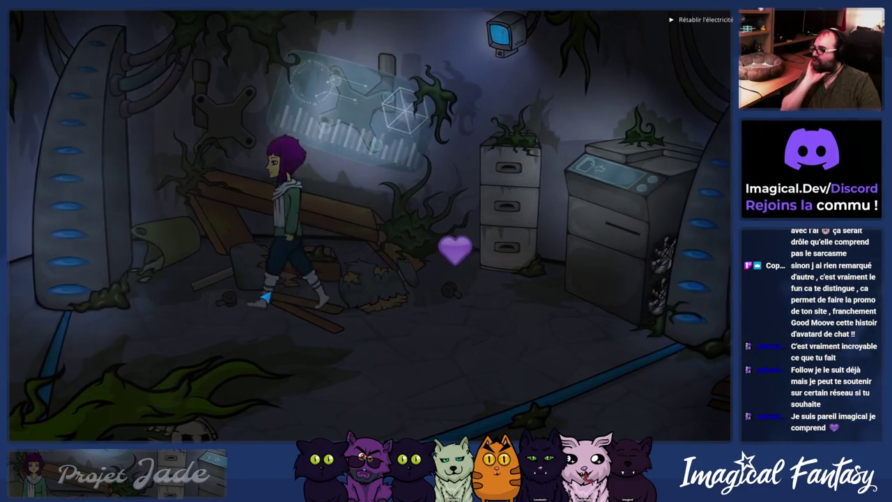
left_click(343, 326)
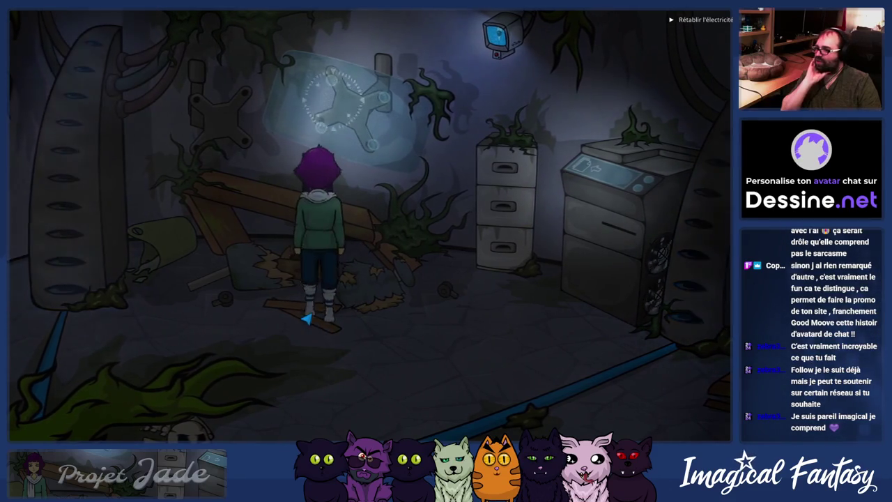
left_click(390, 273)
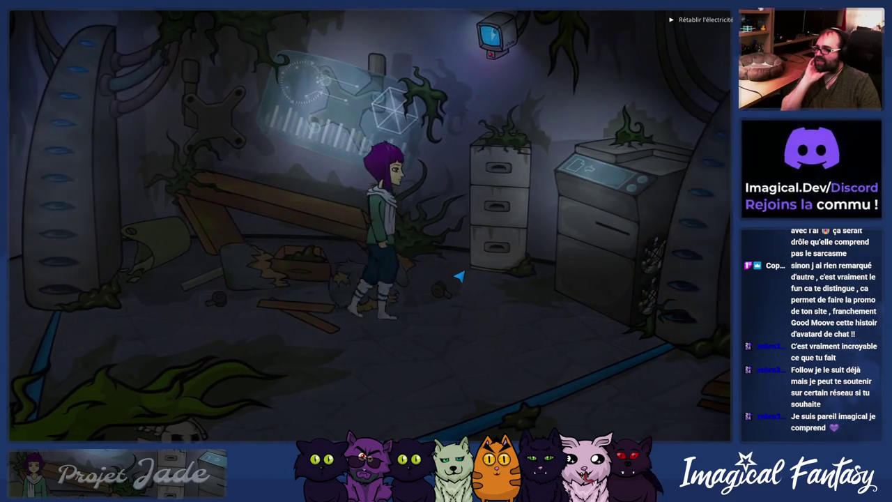
left_click(317, 274)
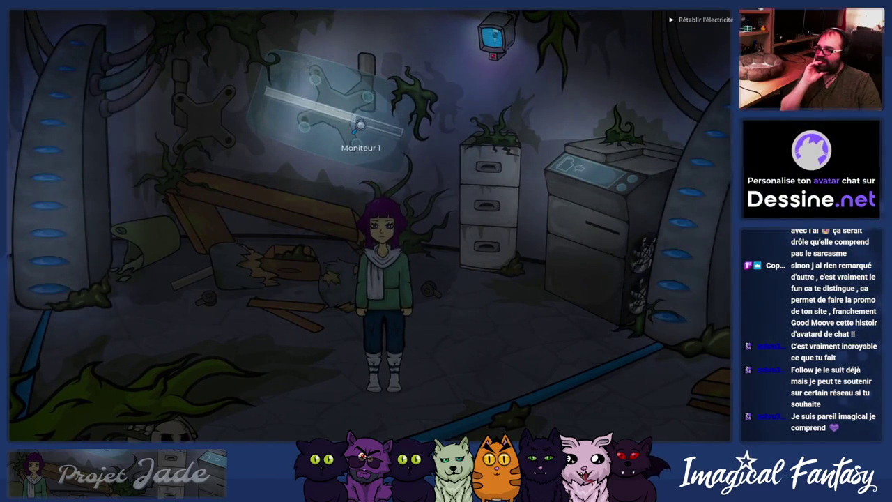
left_click(360, 125)
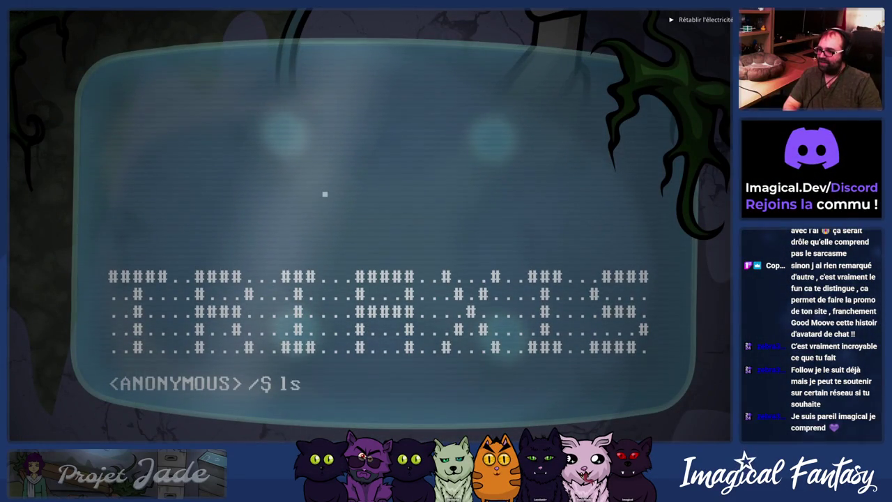
Step: Run ls, cd home, ls, cd anna, ls and osx in the monitor's terminal
key("Return")
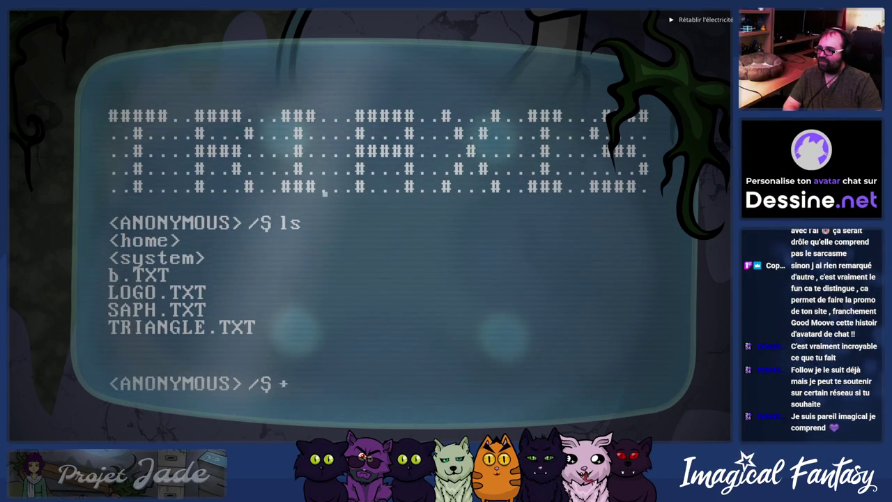
type("cd ho")
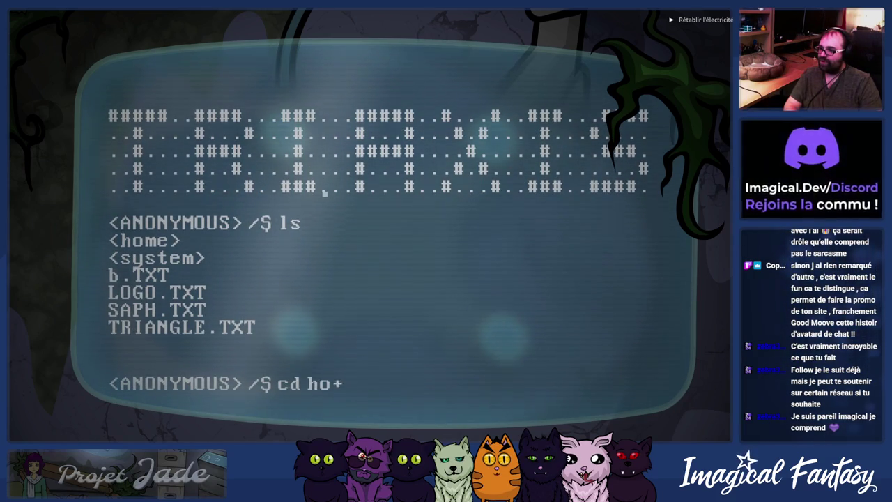
key("Return")
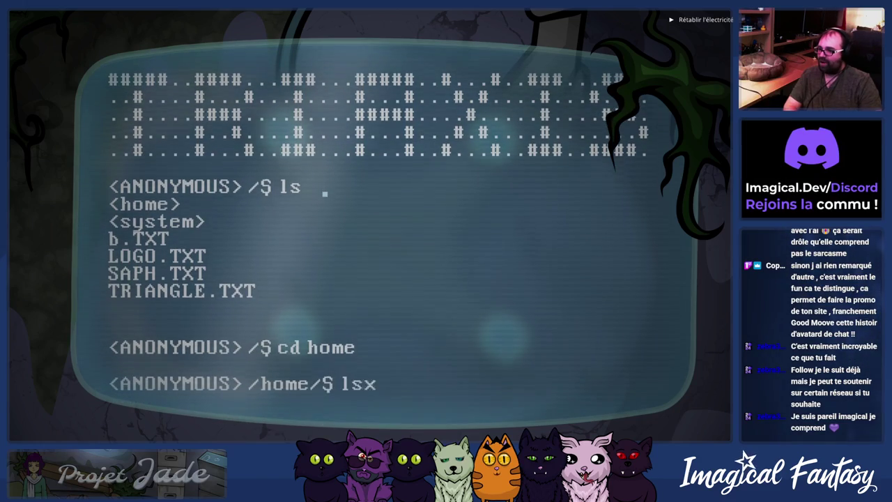
type("s")
key("Return")
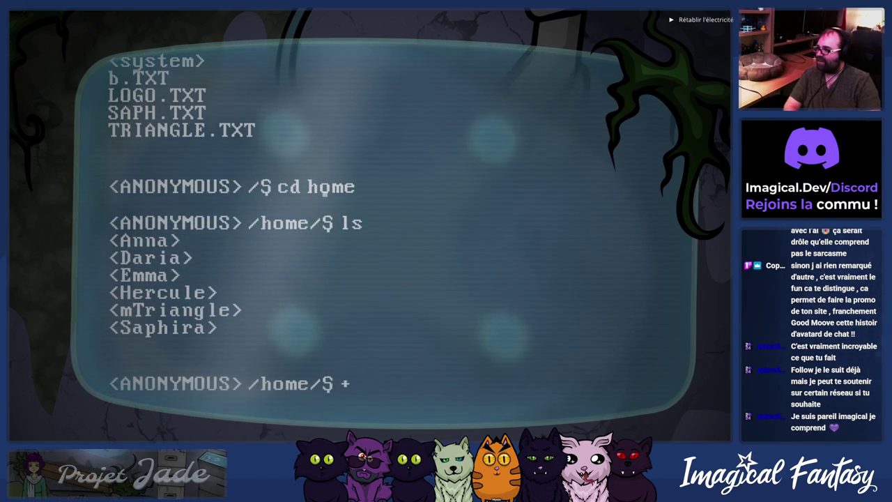
type("cd anna")
key("Return")
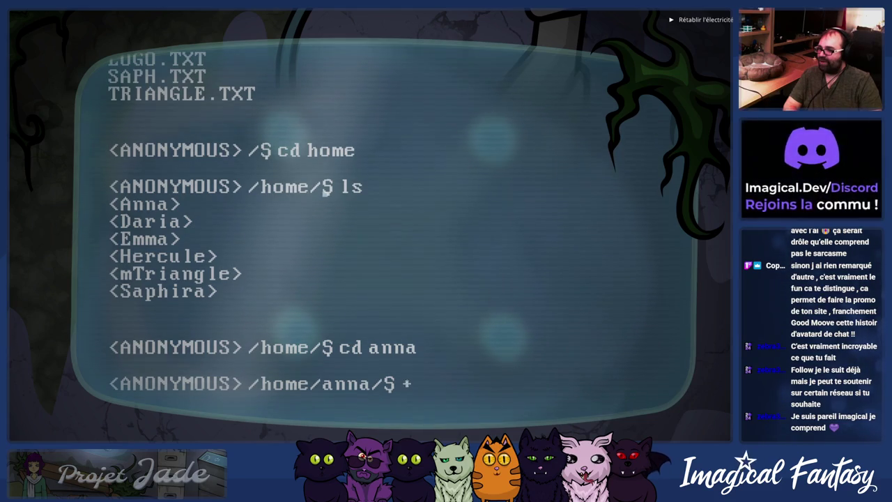
type("ls")
key("Return")
type("os")
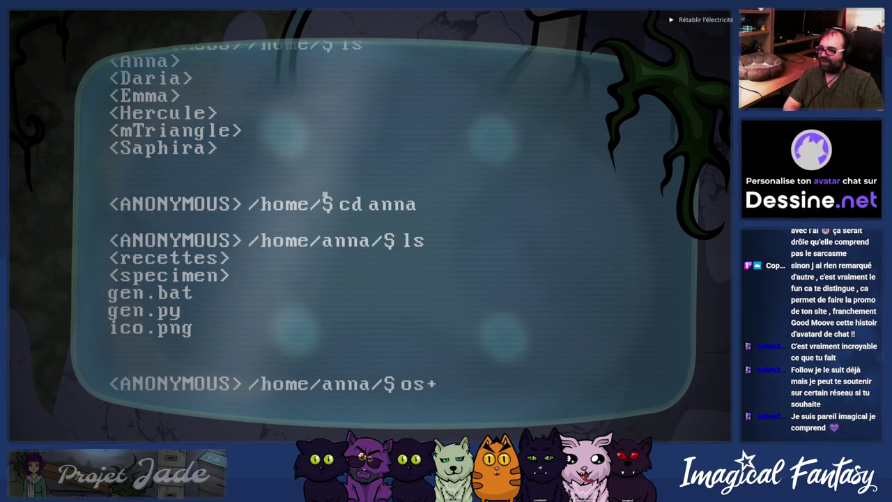
key("Return")
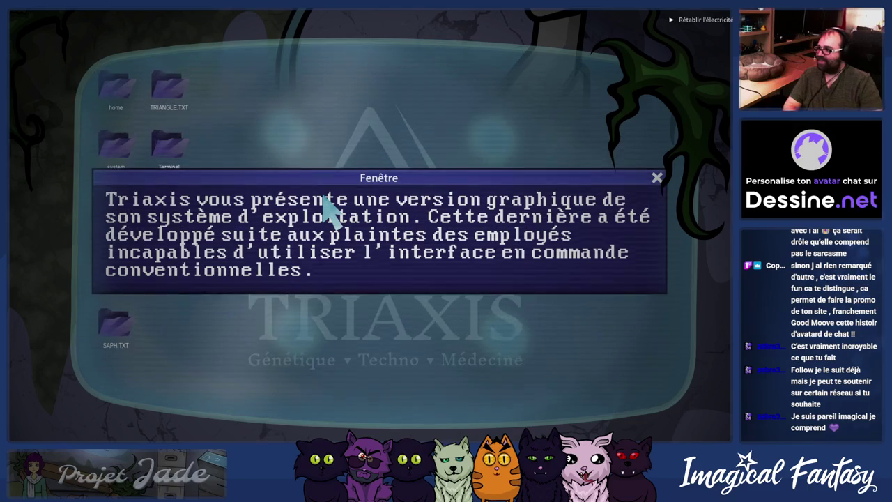
Step: Browse home > Anna > recettes, open the Crème brûlée recipe, then leave the computer
left_click(656, 178)
double_click(127, 95)
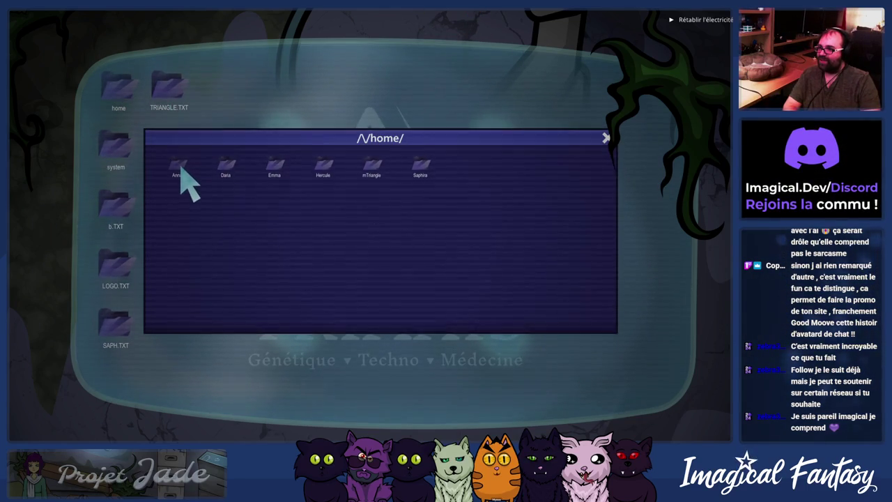
double_click(179, 167)
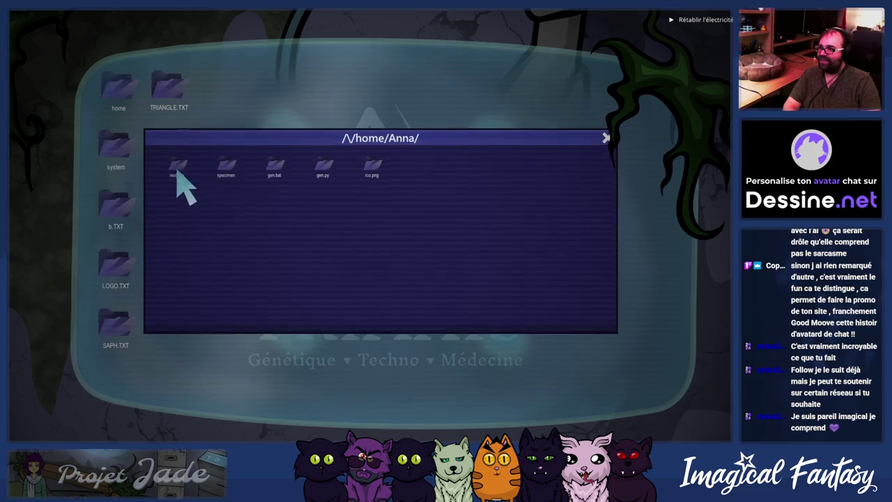
double_click(177, 169)
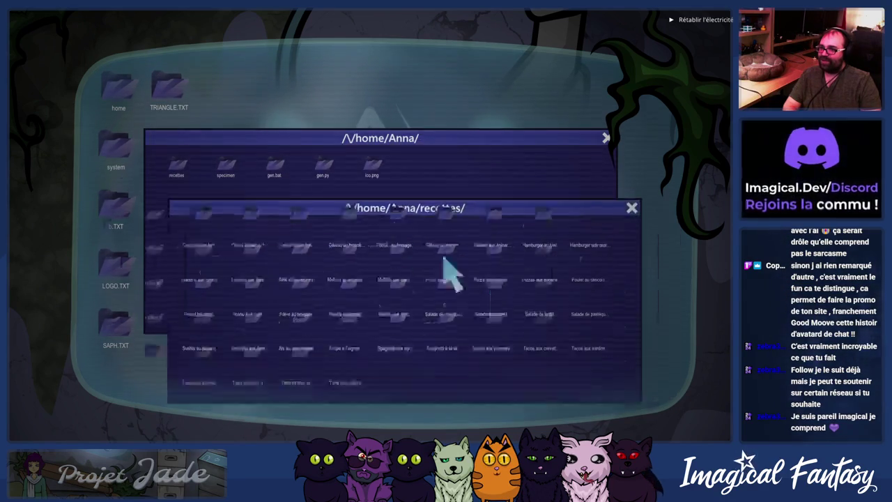
left_click(458, 149)
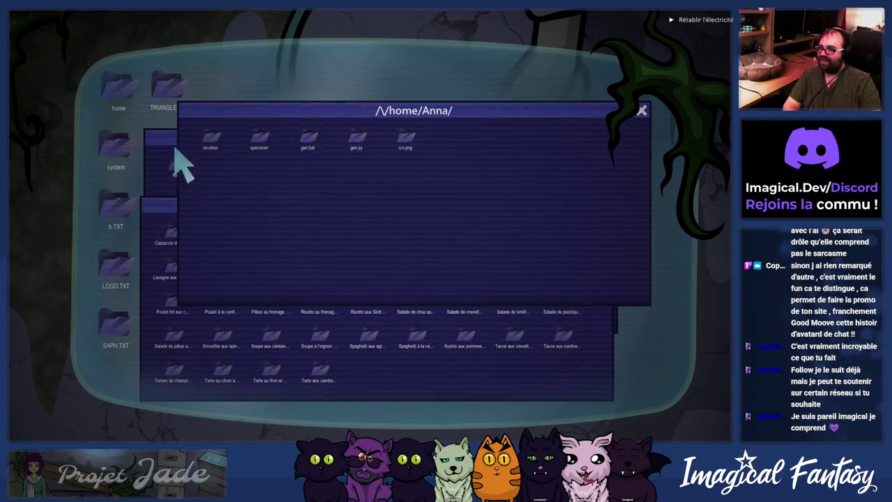
double_click(212, 139)
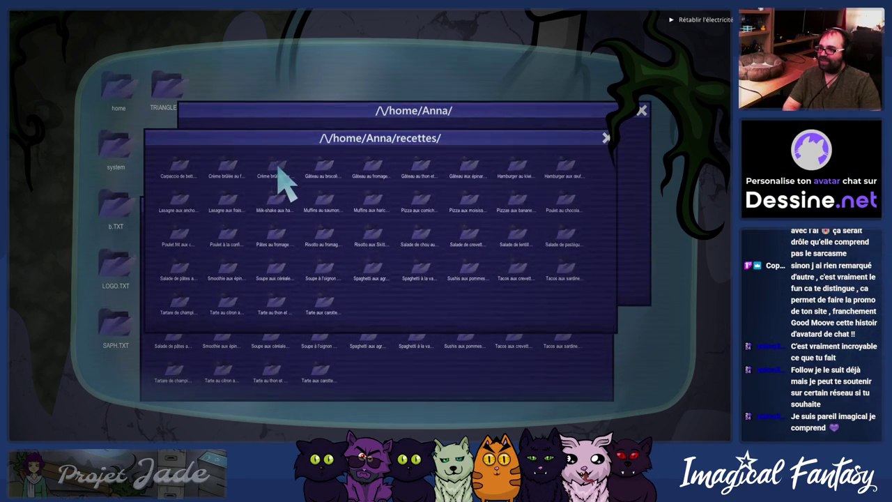
double_click(278, 168)
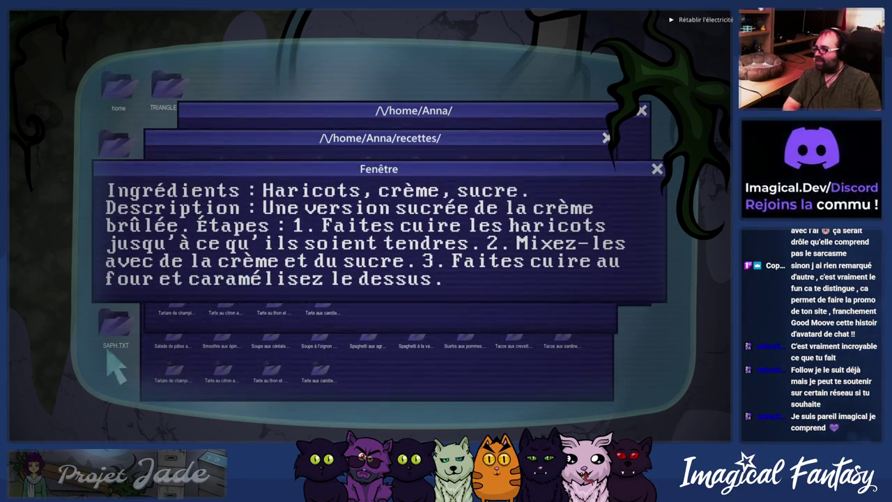
left_click(18, 423)
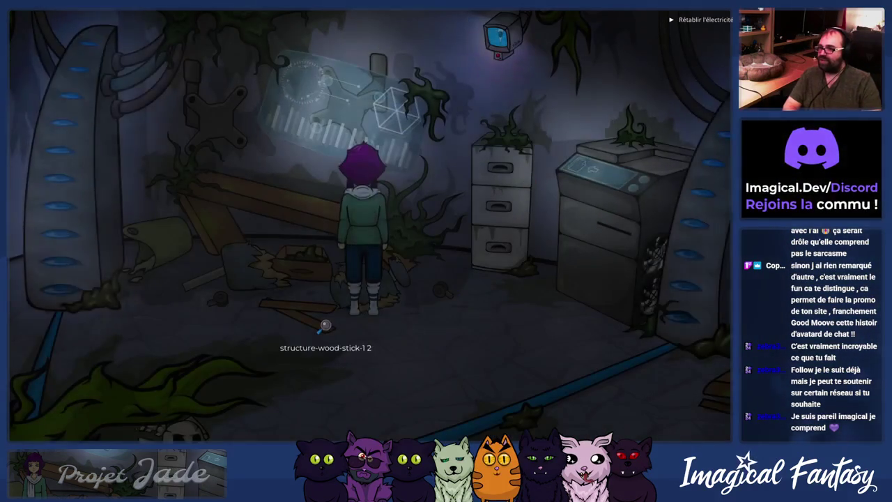
Step: Walk Jade out of the room, past the elevator console, into the pig lab
left_click(199, 314)
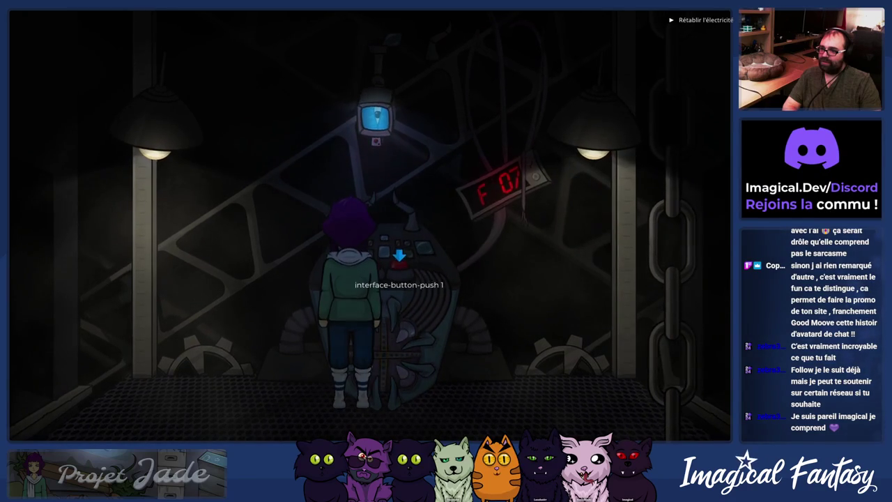
left_click(234, 342)
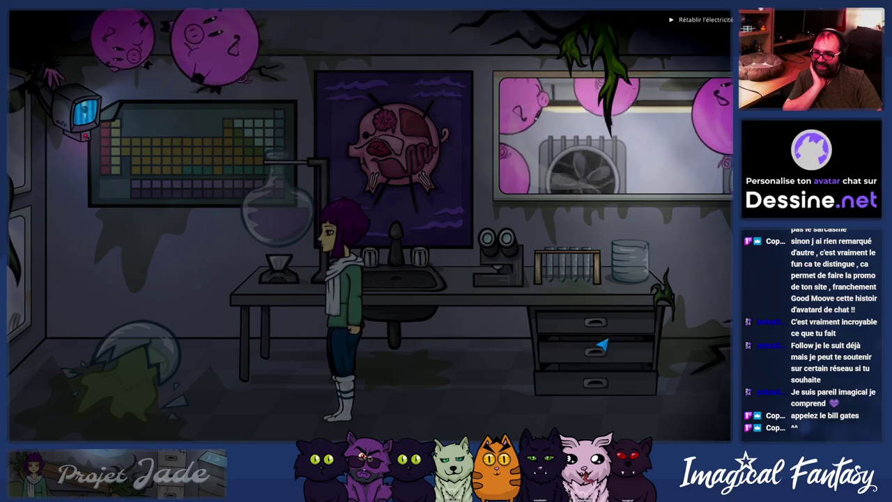
Step: Walk Jade around the pig lab's console and glass enclosure, then exit through the right door
left_click(613, 408)
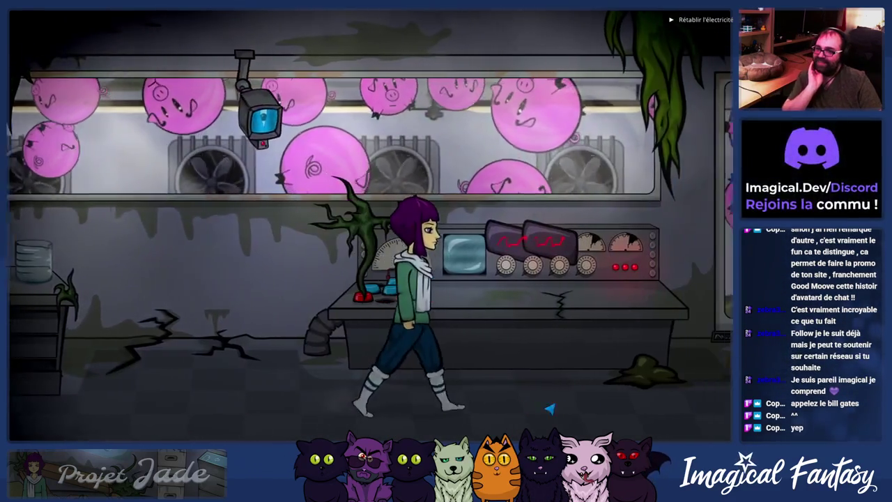
left_click(477, 200)
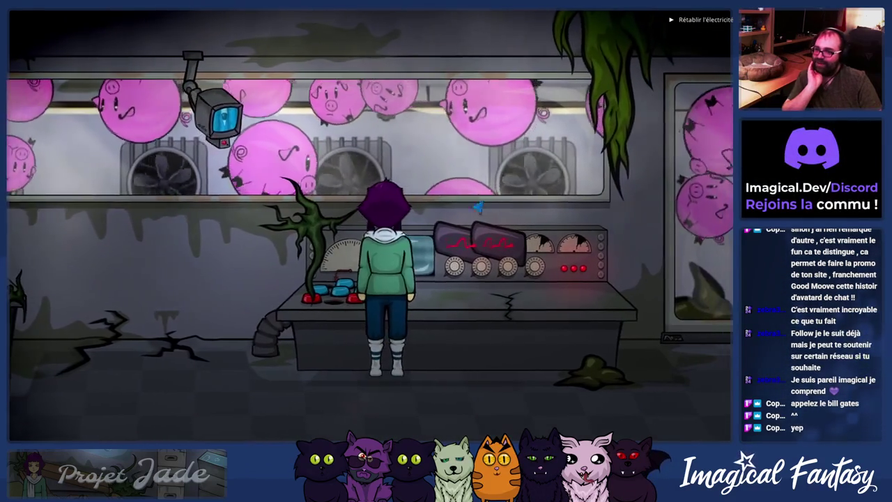
left_click(627, 418)
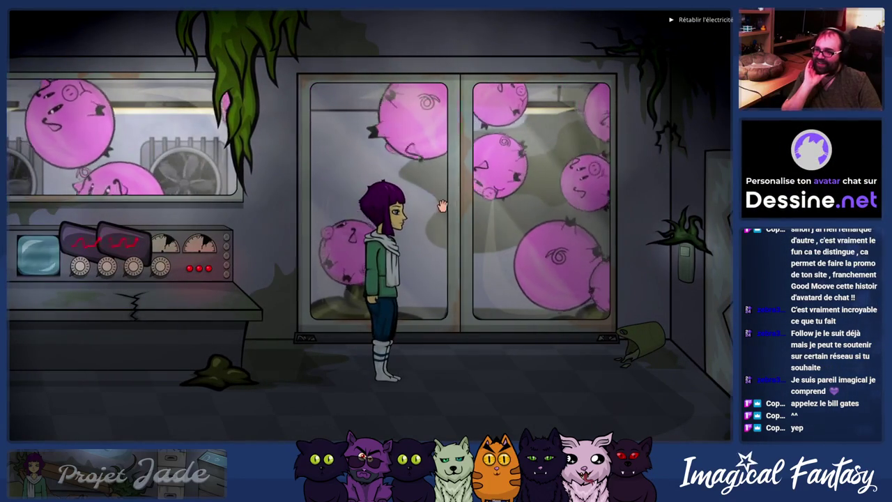
left_click(334, 293)
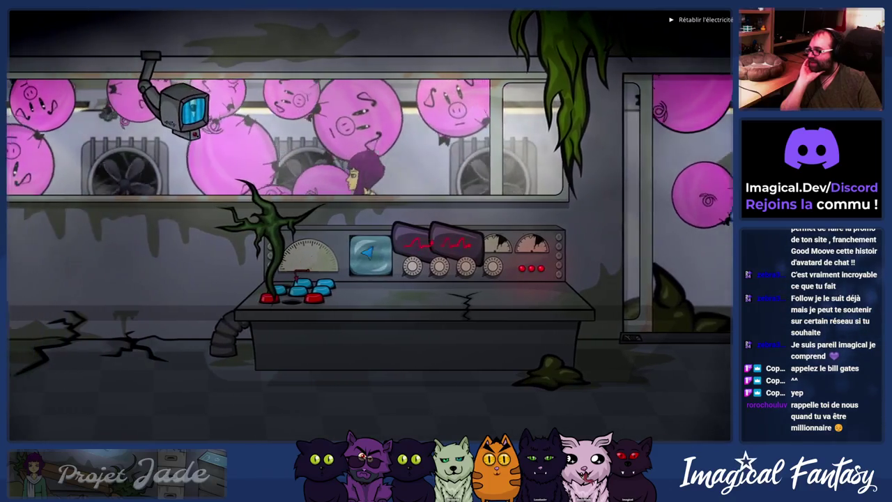
left_click(644, 278)
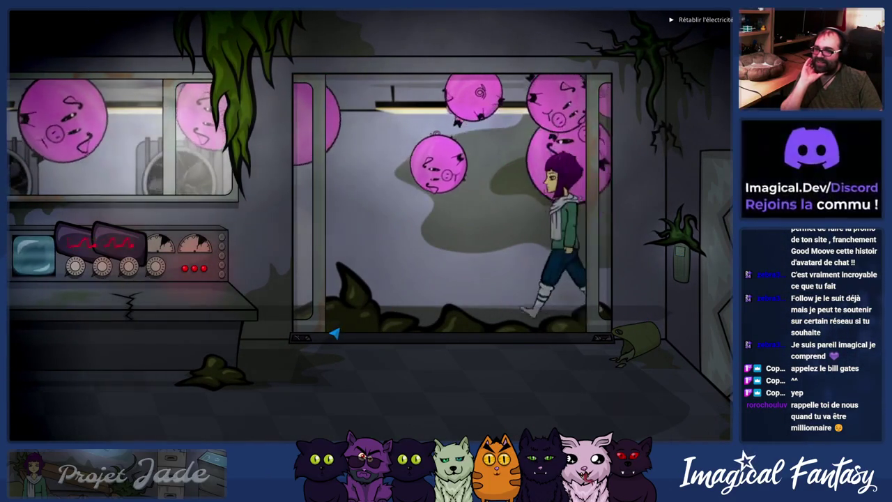
left_click(504, 363)
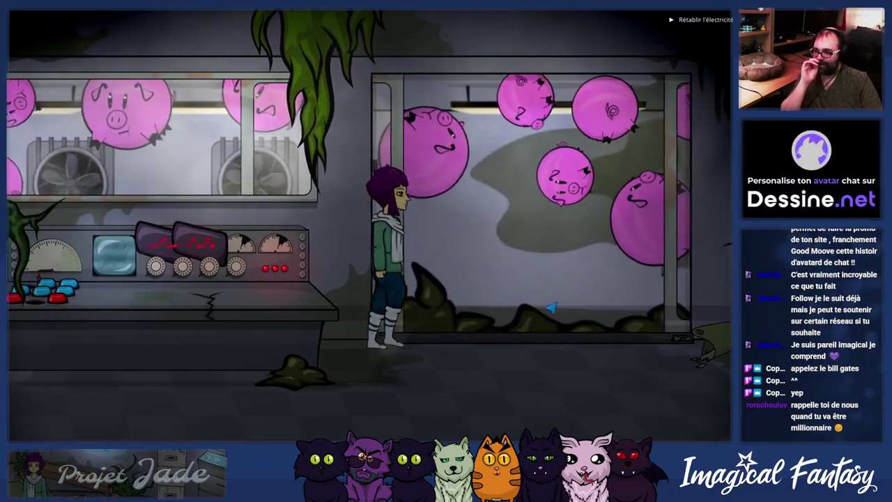
left_click(618, 407)
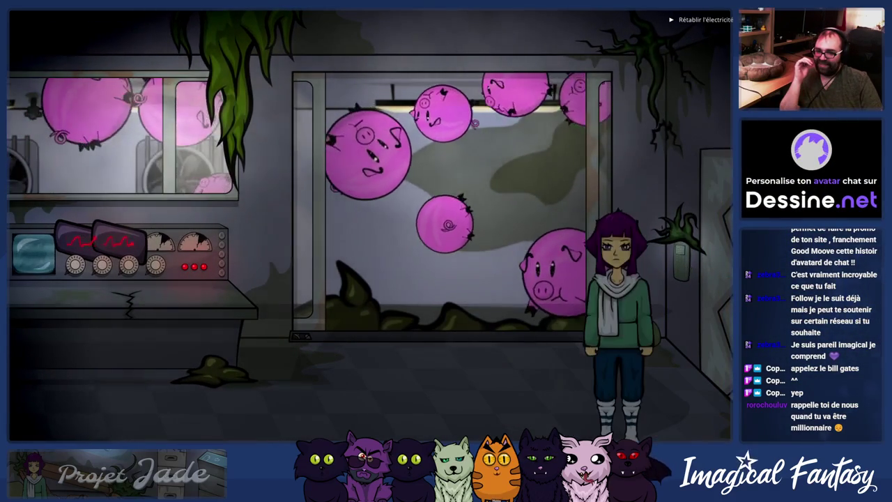
left_click(729, 251)
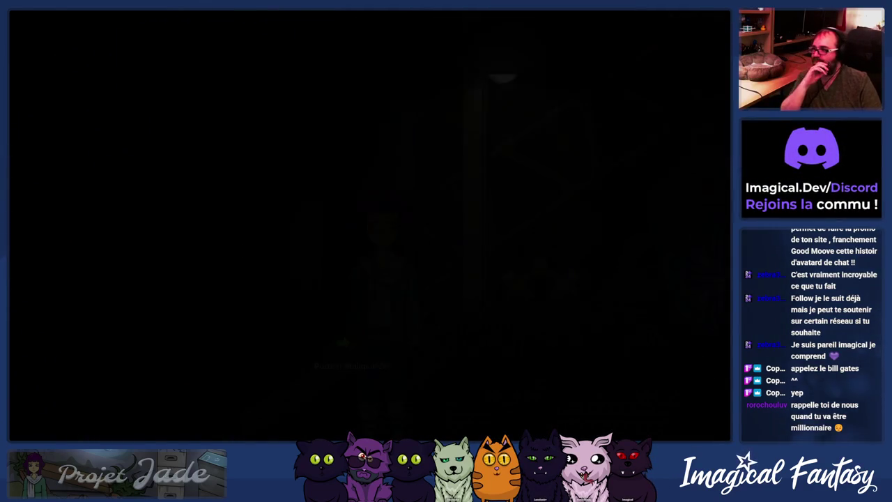
Step: Use the elevator computer to reach floor F 08 and walk Jade into the next room
left_click(344, 390)
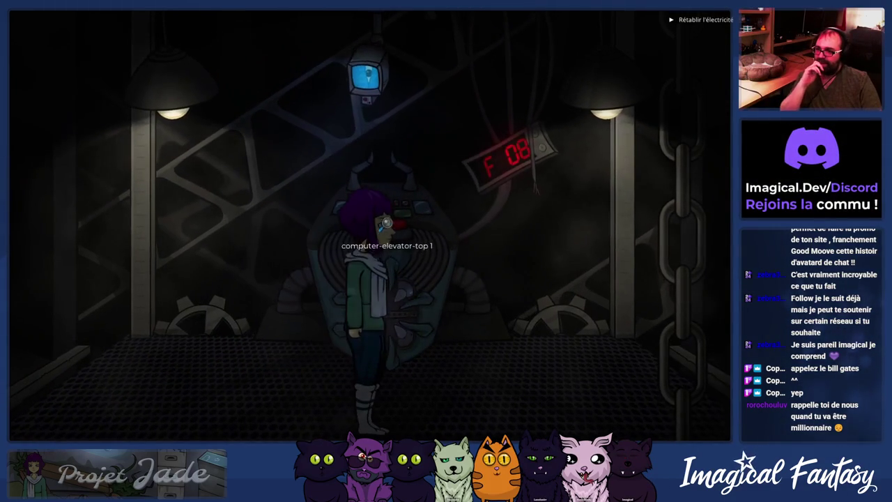
left_click(384, 223)
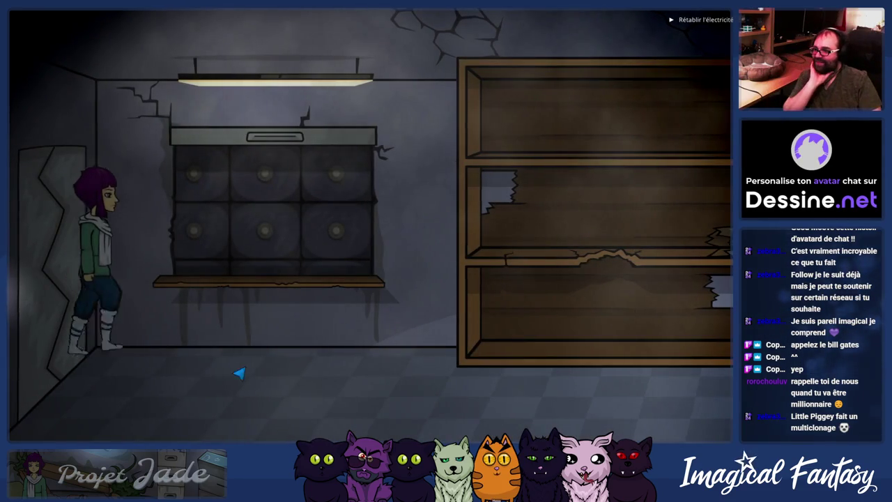
left_click(342, 409)
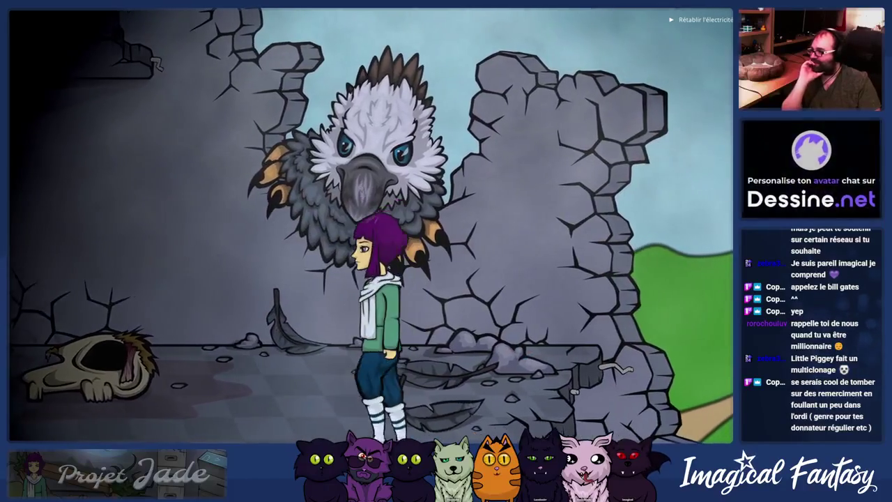
Step: Walk Jade past the giant bird and fallen feather, then back left out of the breach
left_click(296, 423)
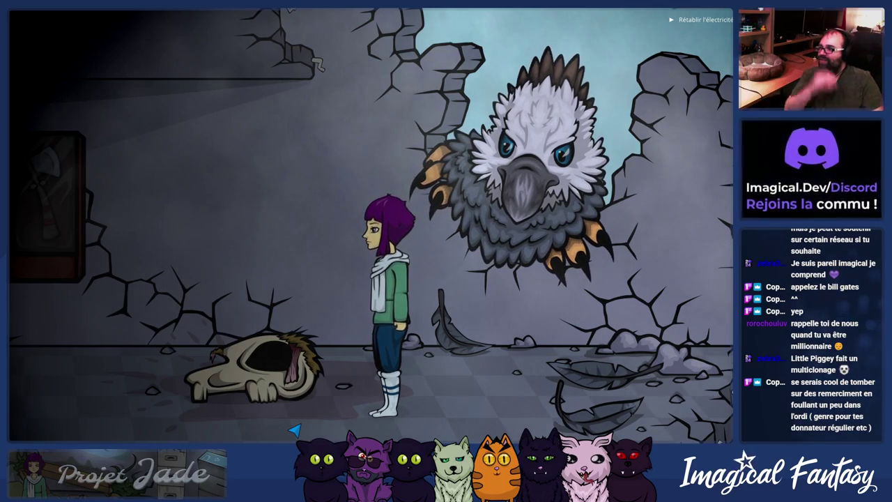
left_click(517, 258)
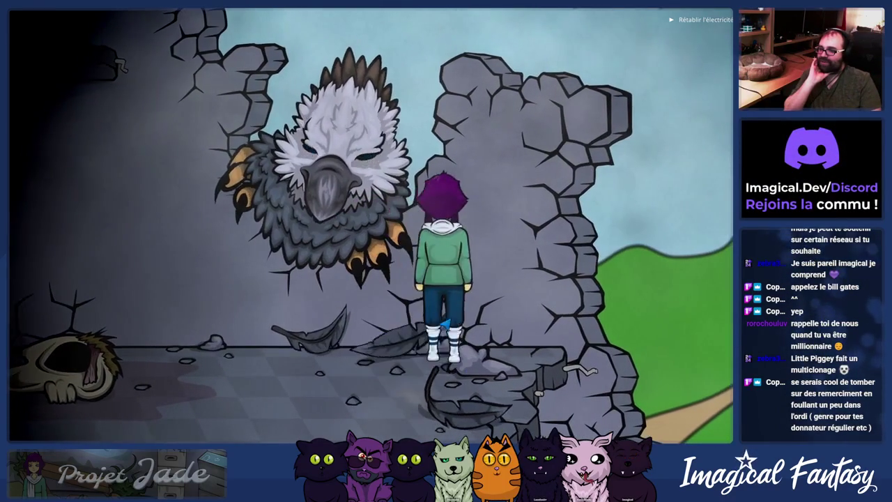
left_click(192, 389)
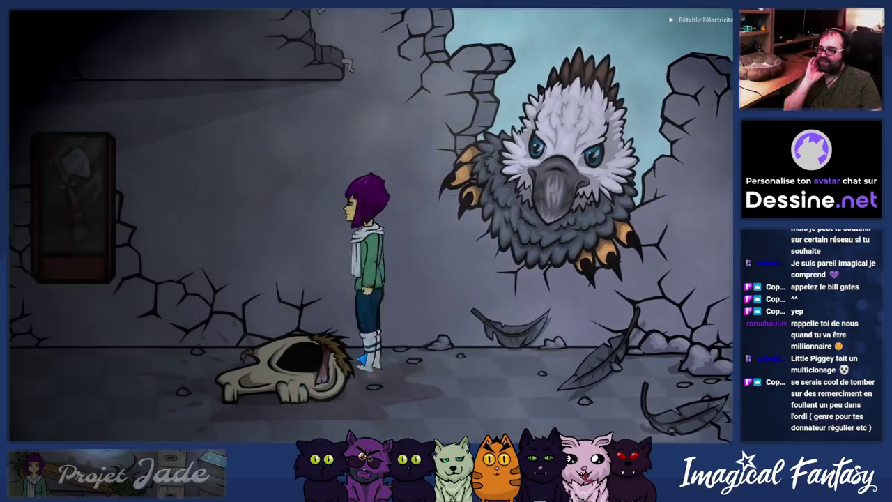
left_click(452, 338)
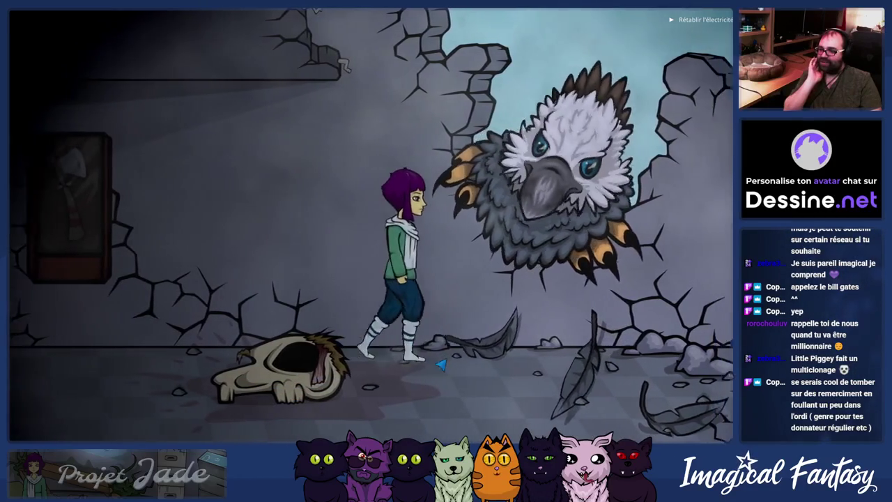
left_click(430, 368)
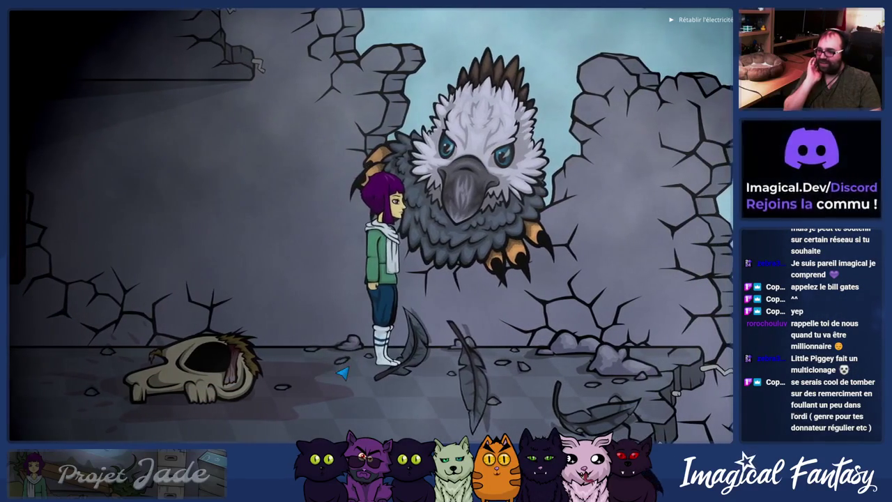
left_click(315, 382)
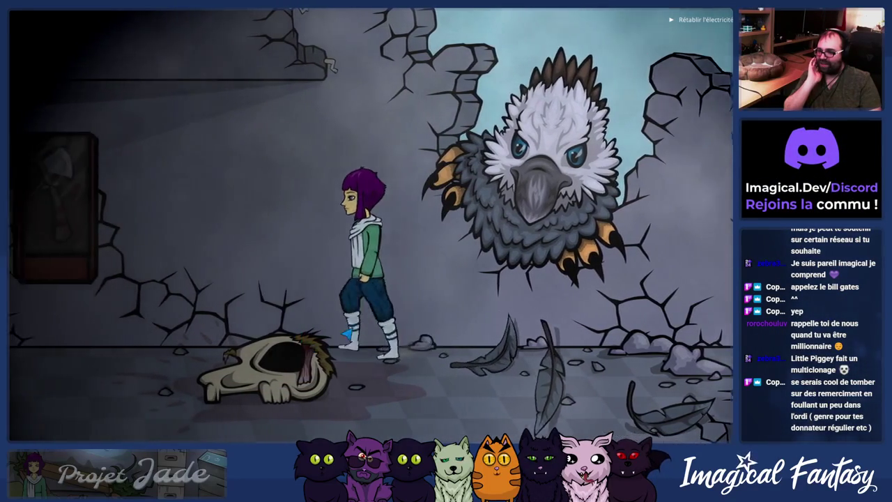
left_click(501, 367)
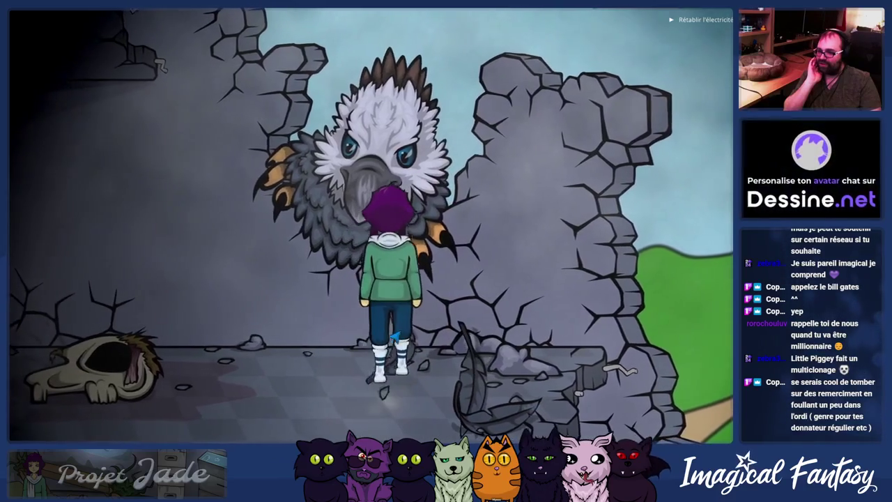
left_click(251, 378)
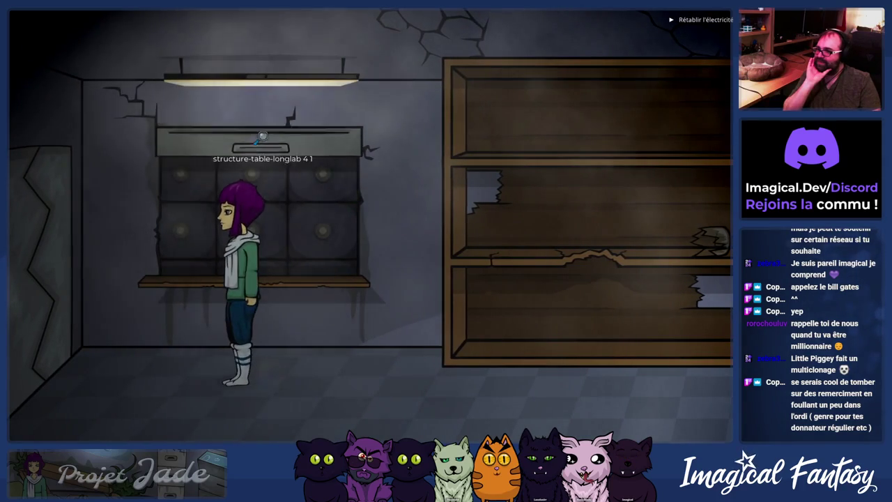
Step: Walk Jade through the metal door to the F09 elevator and around its central machine
left_click(46, 282)
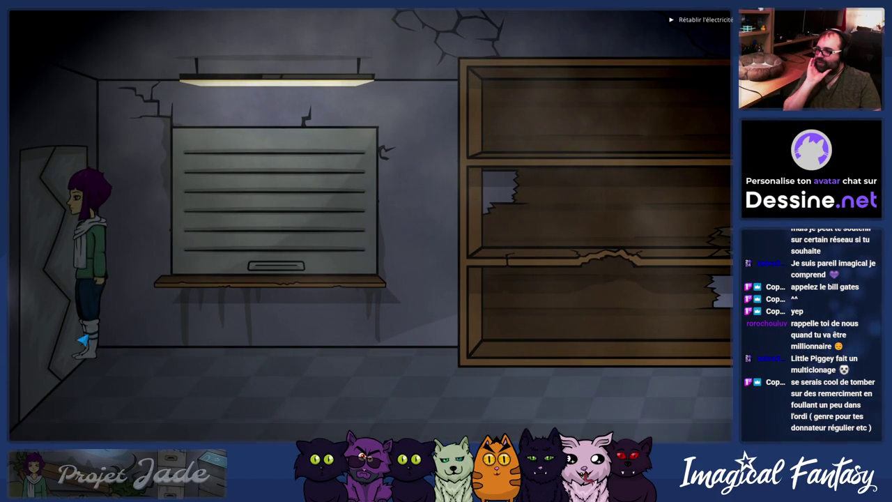
left_click(255, 384)
left_click(40, 317)
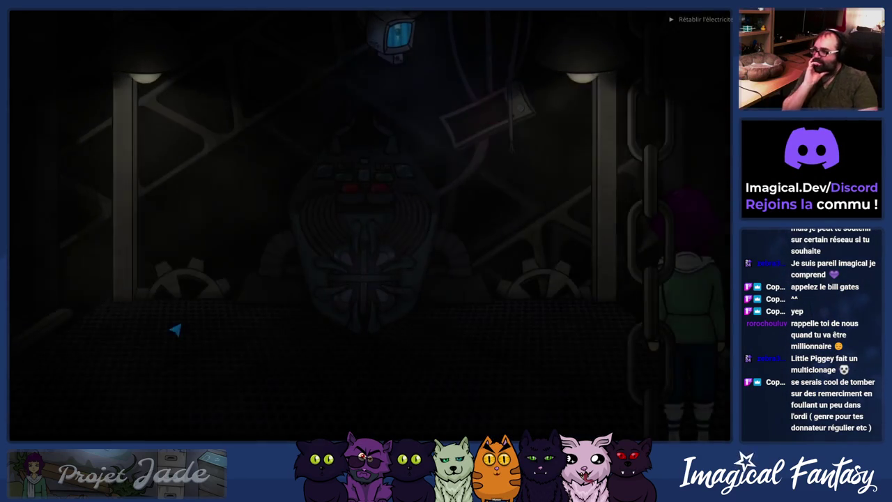
left_click(293, 354)
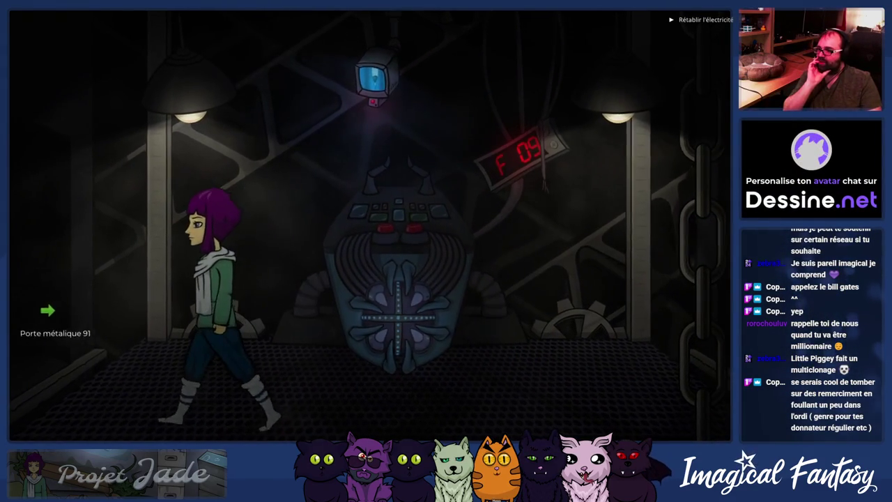
left_click(398, 227)
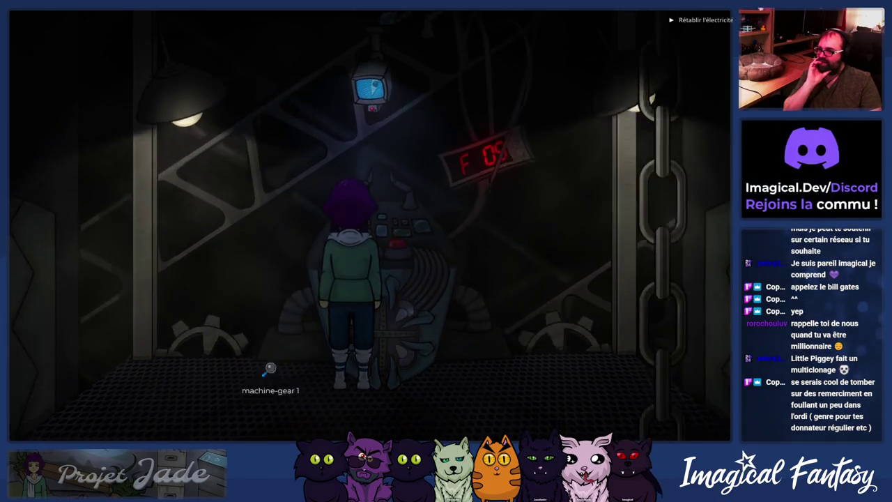
left_click(265, 370)
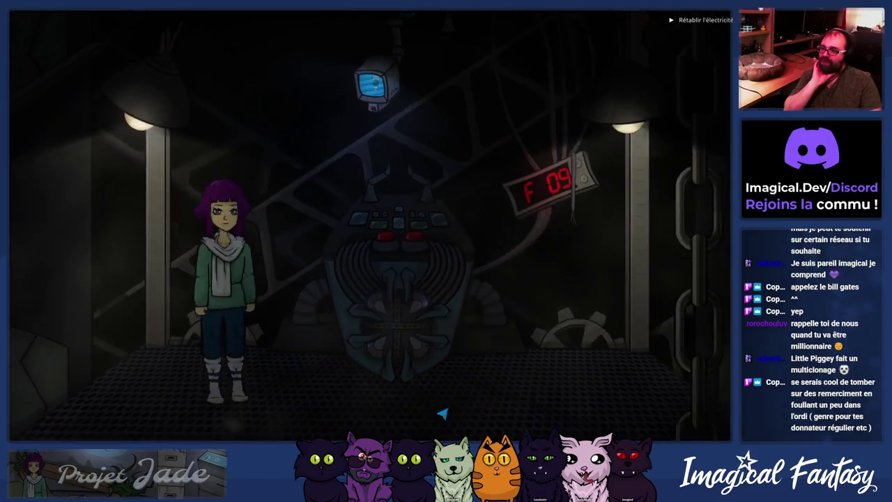
left_click(441, 414)
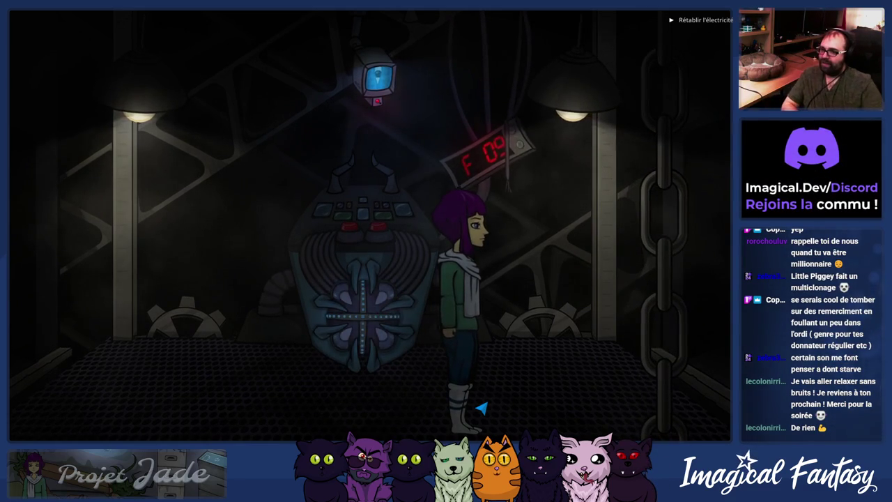
left_click(235, 422)
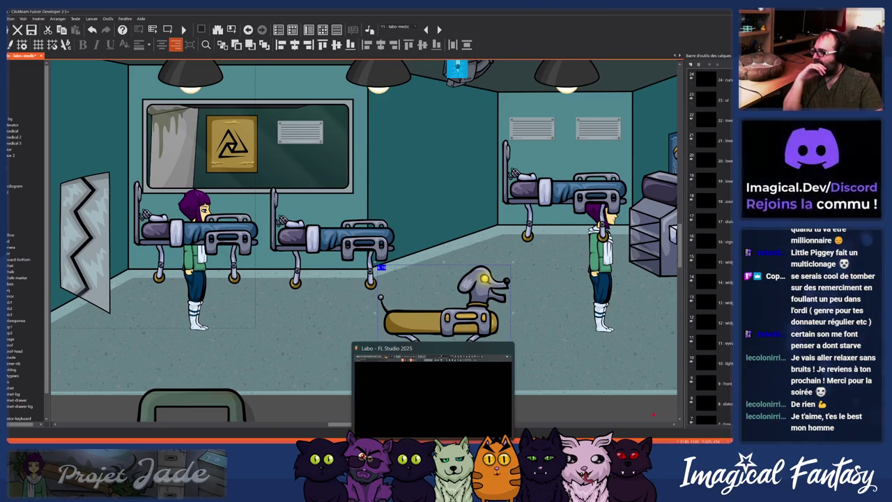
Step: Bring FL Studio forward and switch the Playlist to the 01 - Anguish of Emotion arrangement
left_click(432, 390)
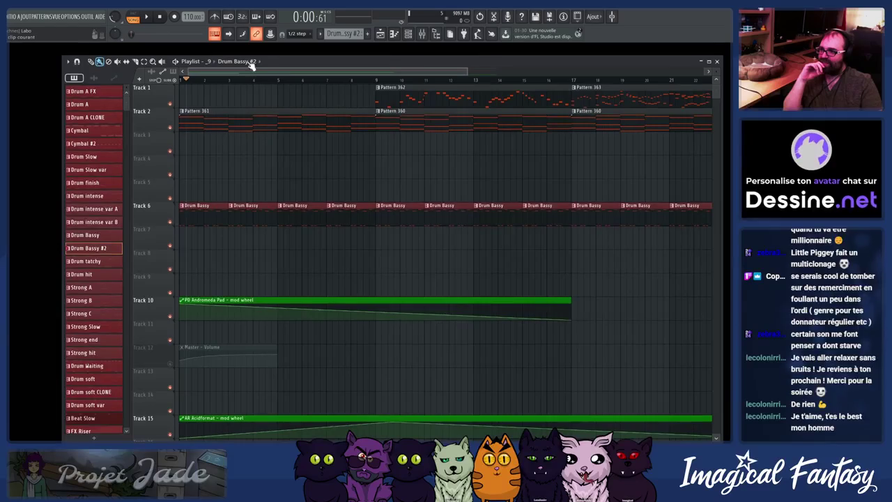
left_click(207, 62)
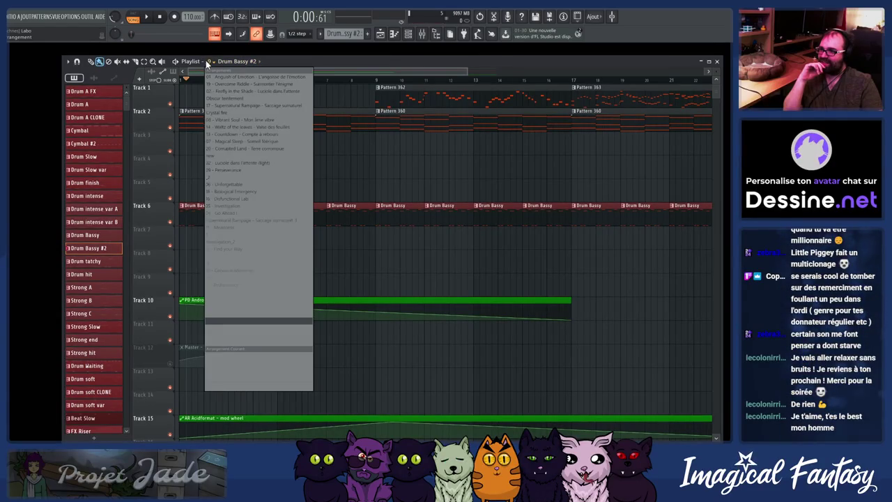
left_click(273, 77)
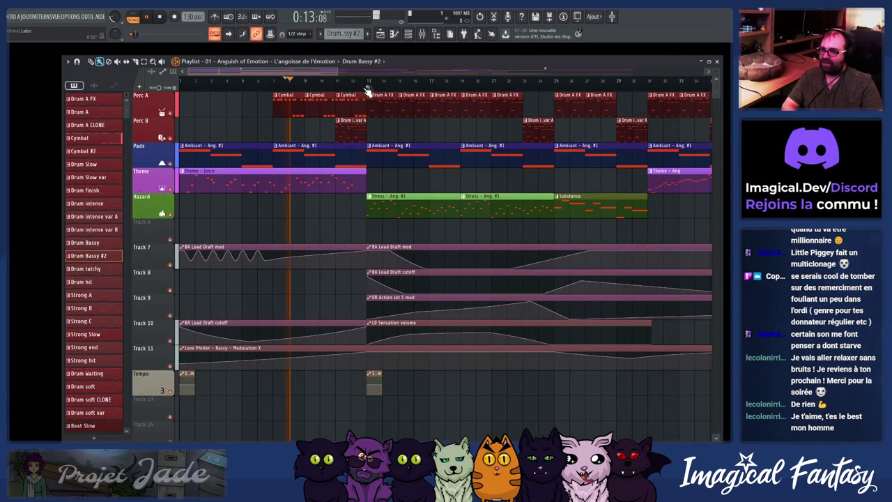
Step: Check the timeline marker options near bar 13 and make Stress - Ang. #1 the current pattern
right_click(368, 86)
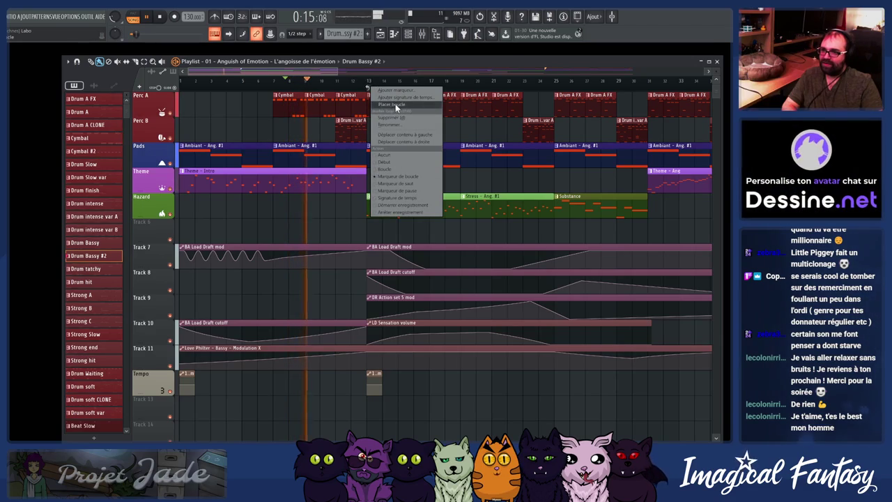
left_click(375, 91)
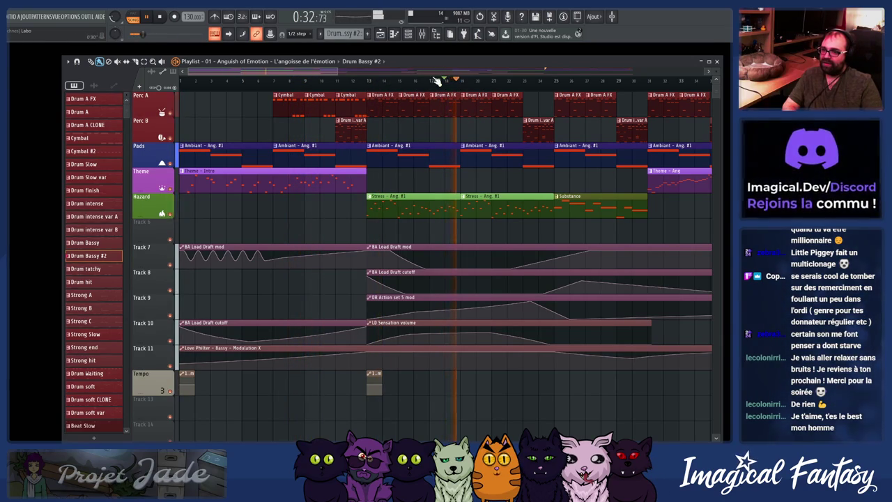
scroll(449, 202, "down", 10)
scroll(449, 204, "up", 6)
scroll(448, 195, "up", 4)
left_click(440, 208)
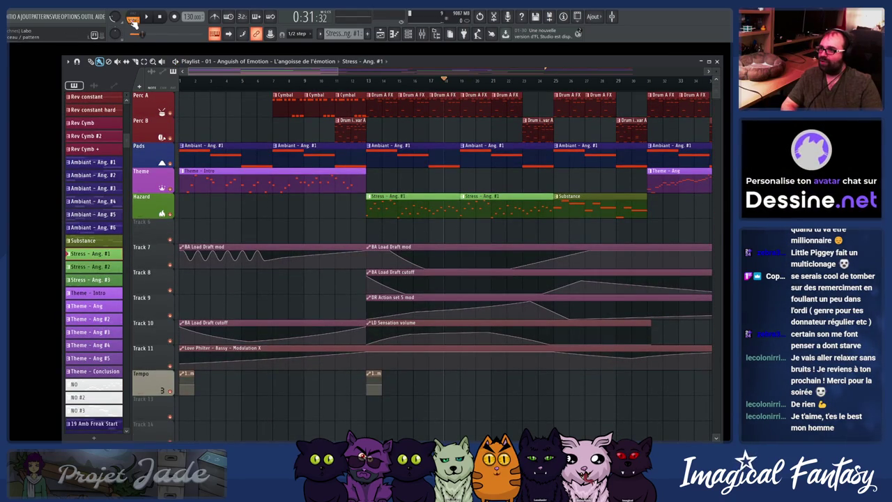
Step: Make Drum A FX the current pattern, scroll the playlist to later bars, and list arrangements
left_click(385, 105)
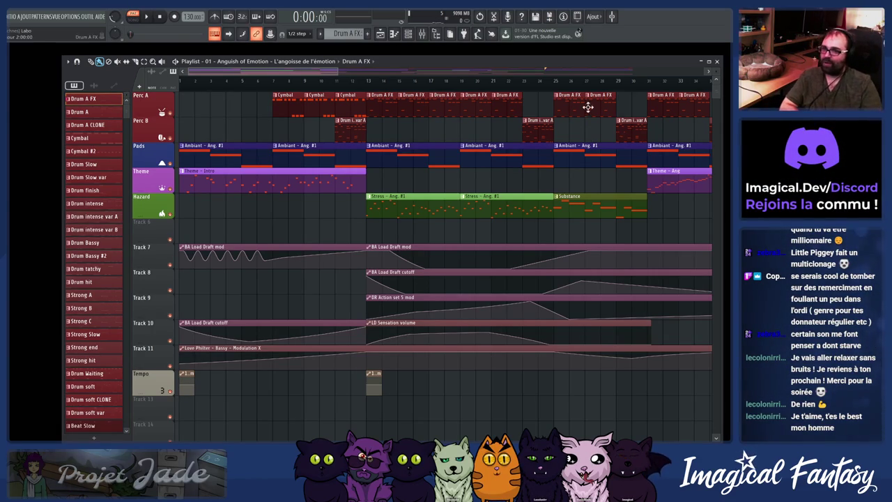
scroll(557, 106, "right", 5)
scroll(521, 103, "right", 5)
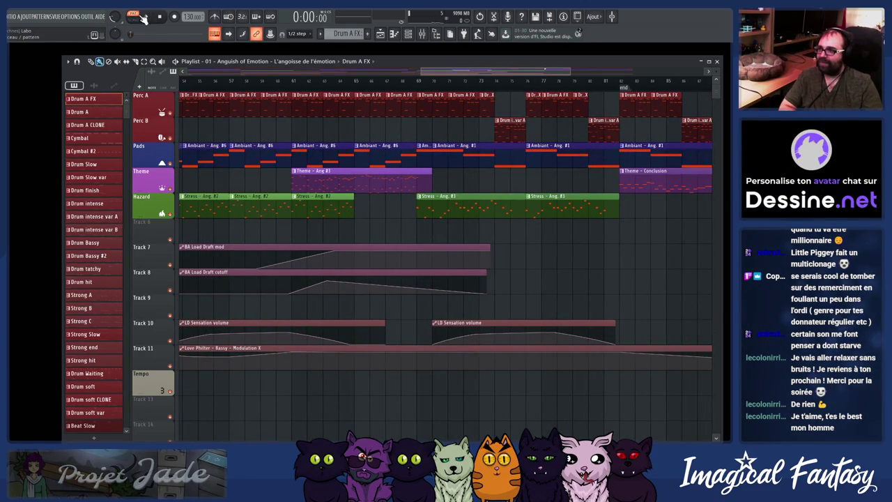
left_click(241, 62)
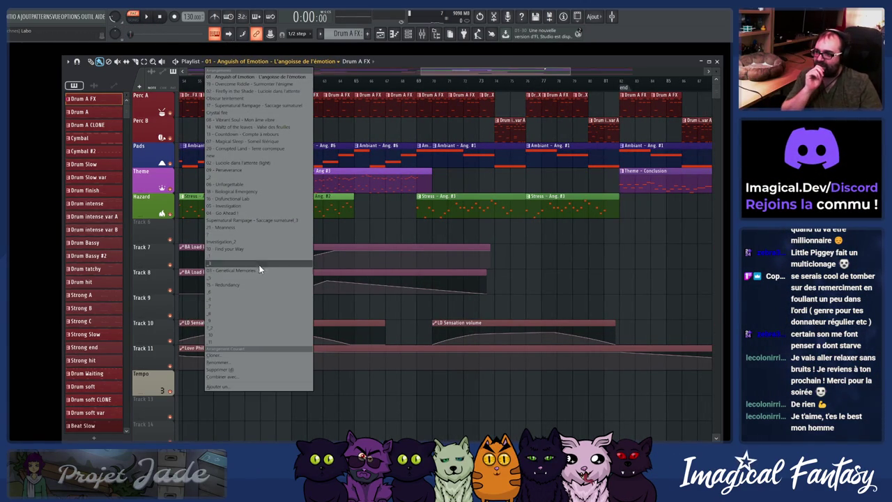
Step: Play the song and switch the playlist to the 17 - Supernatural Rampage arrangement
left_click(249, 220)
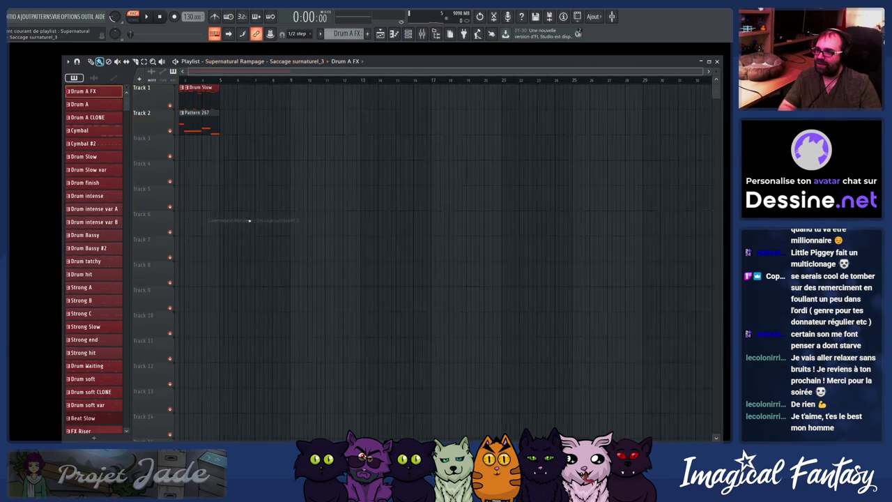
key("space")
Step: Stop playback and bring the browser forward with a new tab
key("space")
left_click(240, 60)
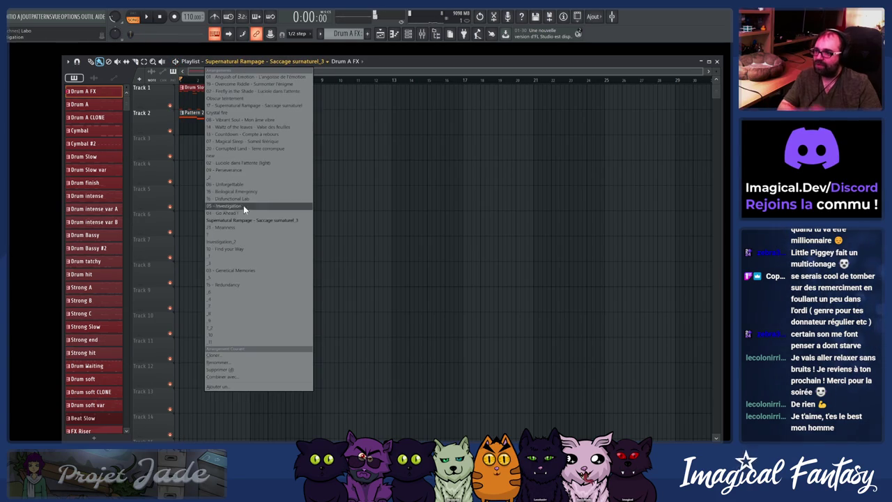
left_click(256, 106)
key("space")
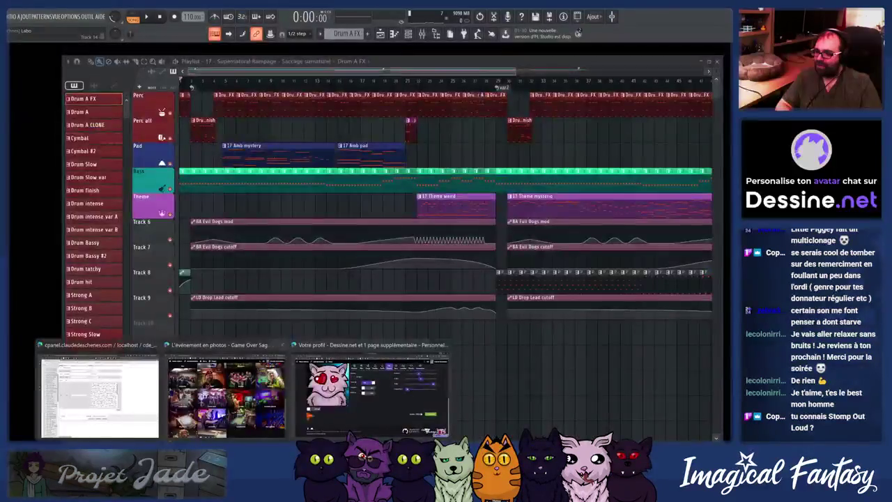
left_click(369, 390)
key("ctrl+t")
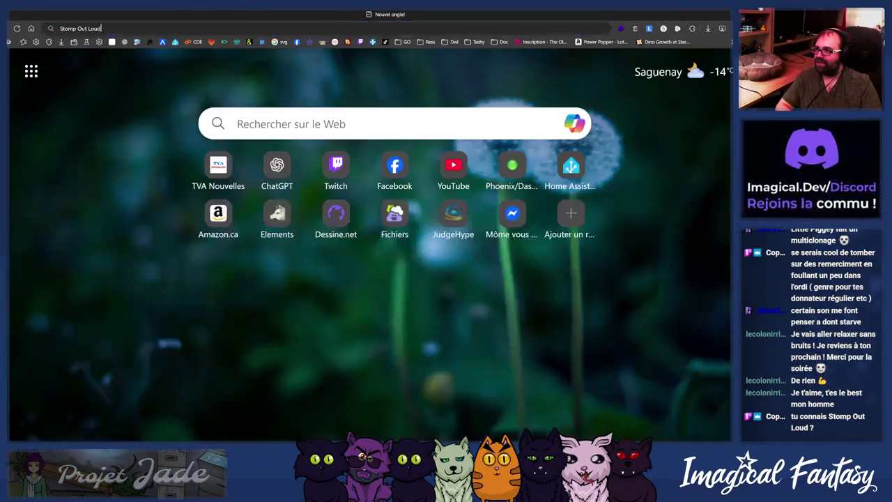
Step: Search Google for 'Stomp Out Loud' and scroll through the results
type("Stomp Out Loud")
key("Return")
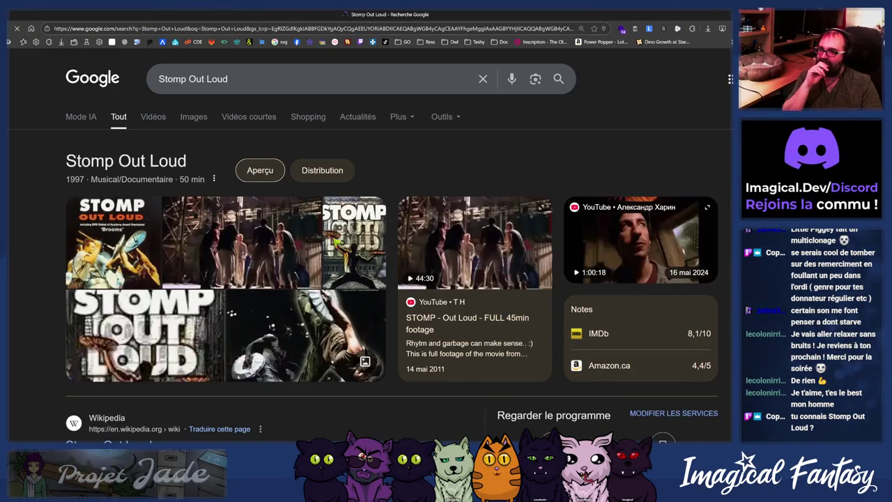
scroll(247, 190, "down", 4)
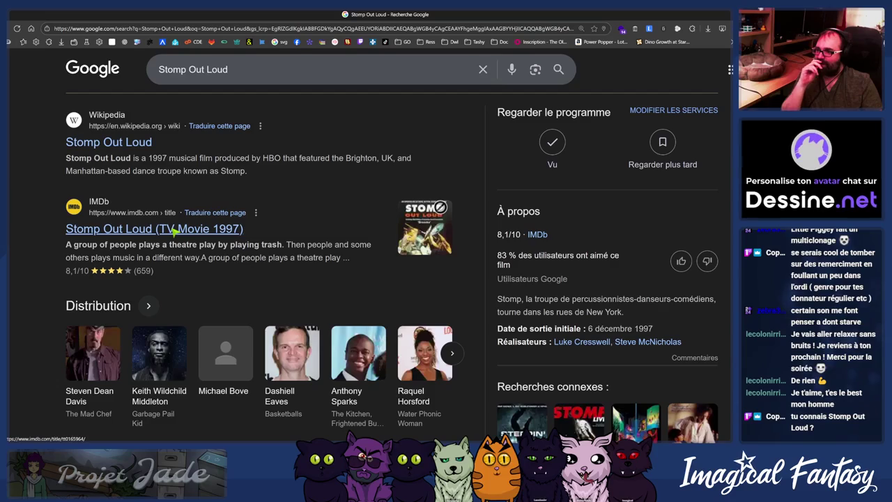
scroll(173, 230, "down", 1)
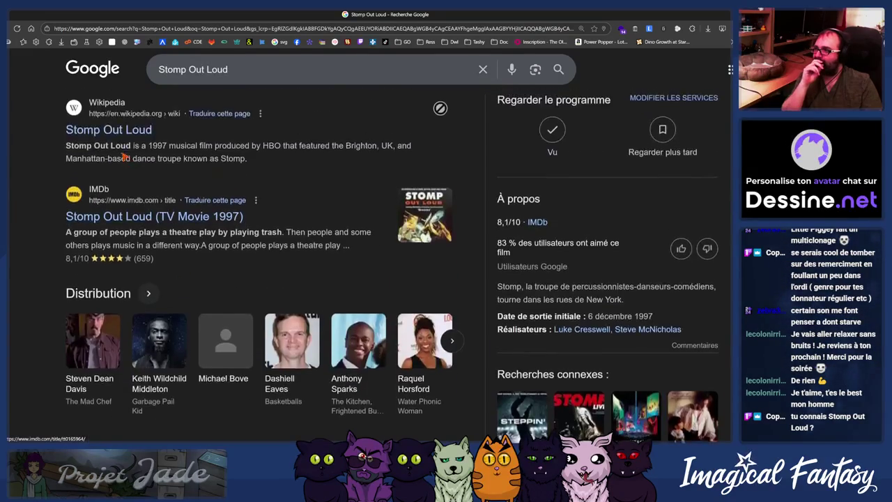
scroll(124, 178, "up", 1)
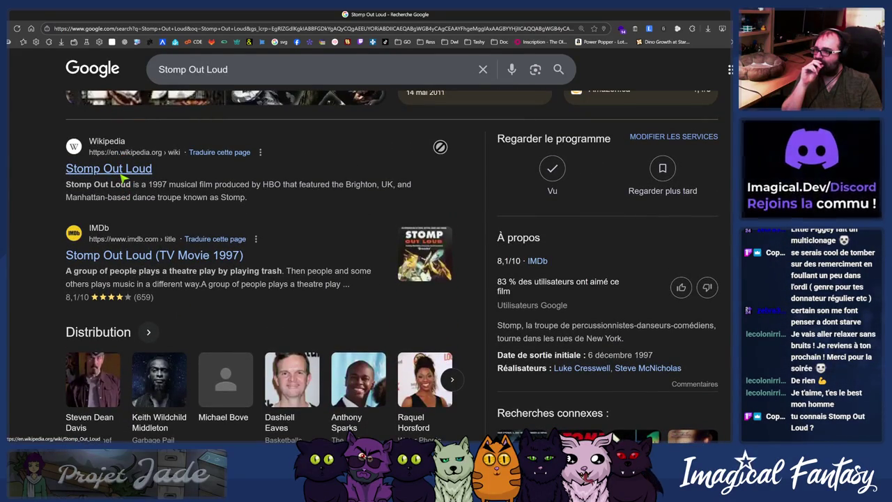
scroll(121, 182, "up", 4)
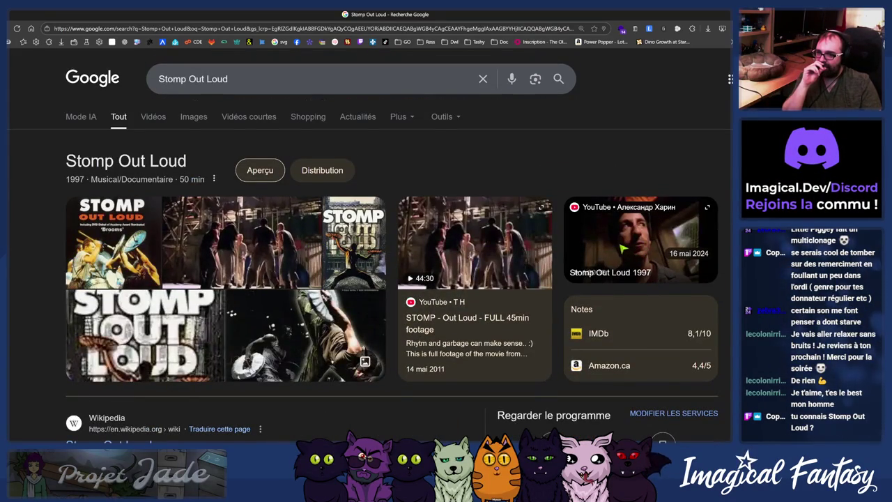
Step: Preview the YouTube STOMP and IMDb Stomp Out Loud images, then return to FL Studio
left_click(279, 268)
left_click(296, 320)
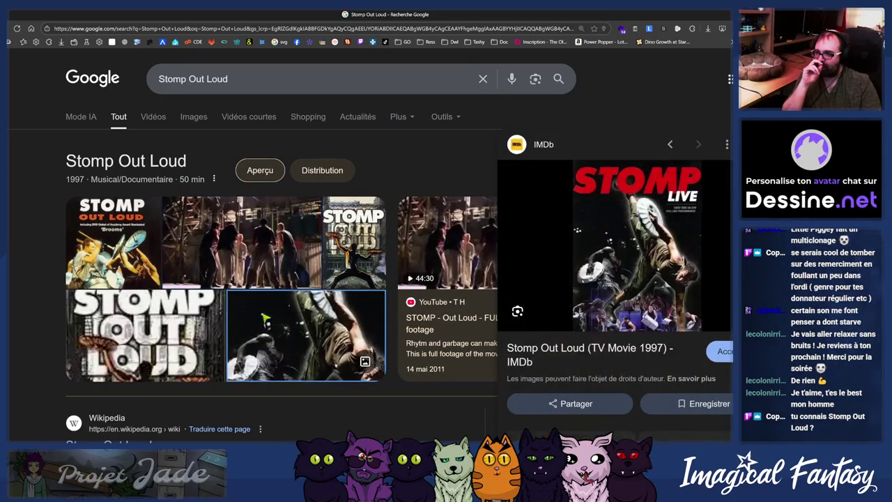
left_click(255, 260)
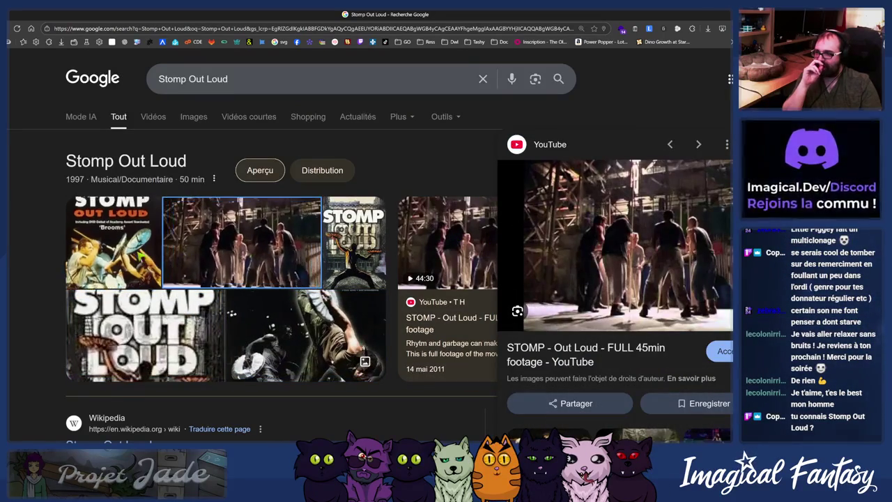
key("Left")
key("Right")
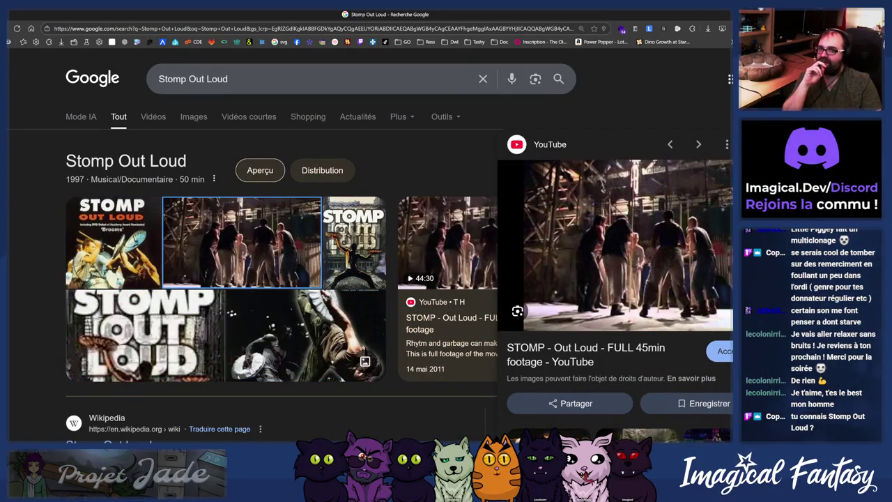
key("alt+Tab")
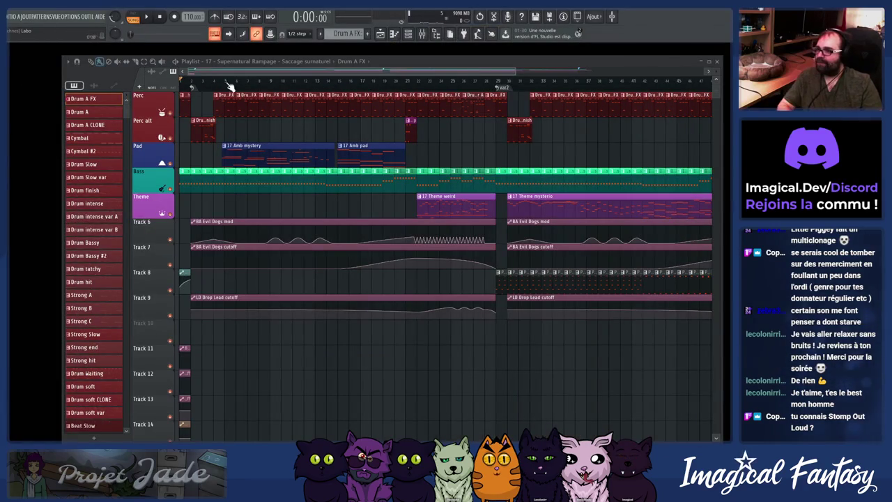
key("space")
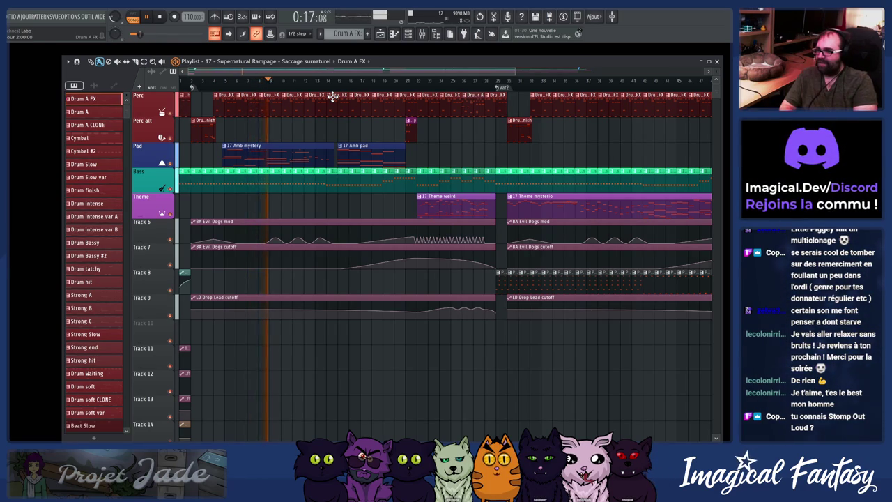
key("space")
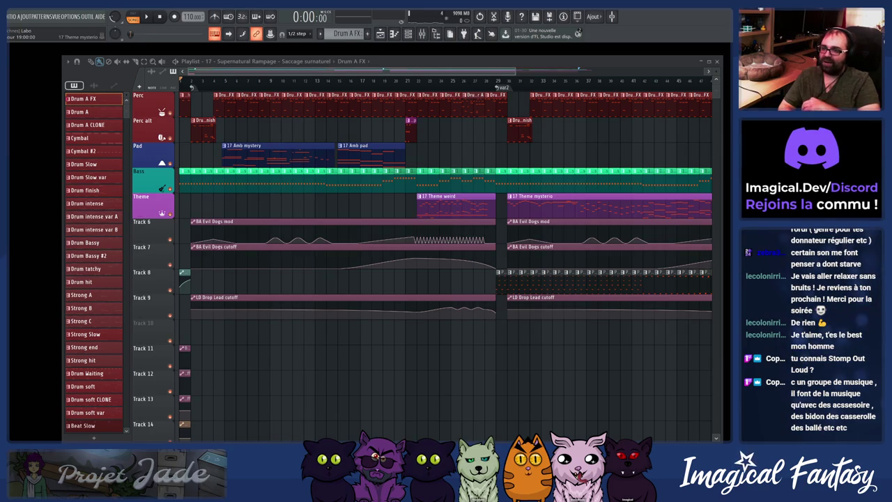
key("space")
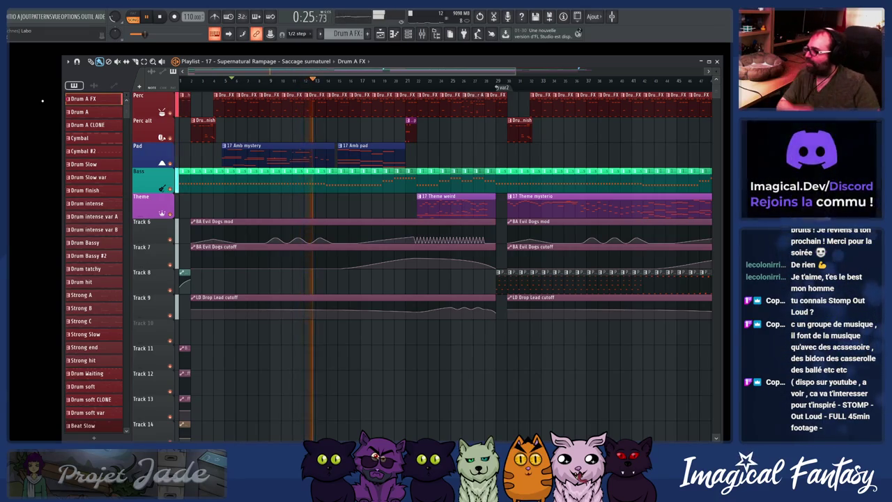
key("space")
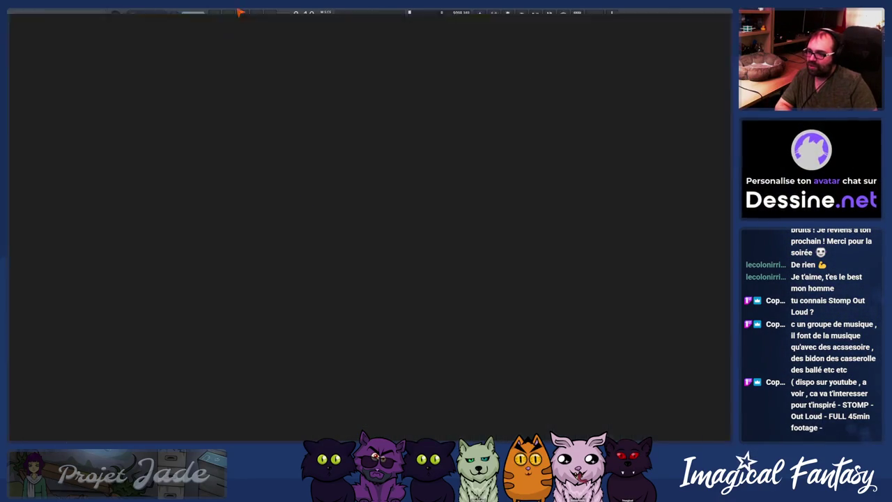
left_click(202, 28)
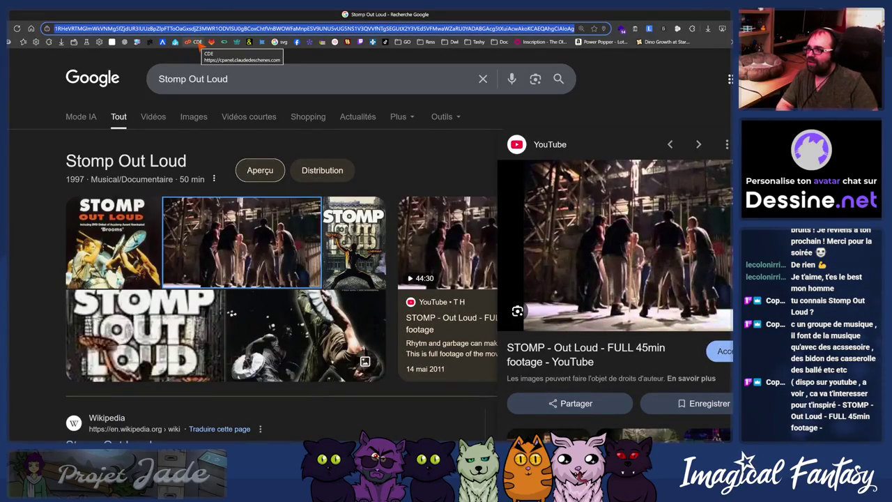
key("alt+Tab")
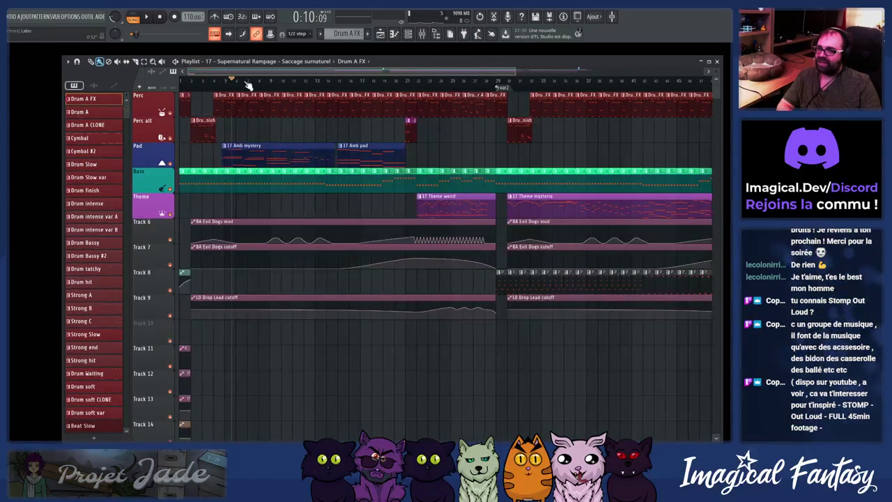
Step: Move the playback position further into the song and play in pattern mode
left_click_drag(233, 84, 312, 84)
left_click(311, 84)
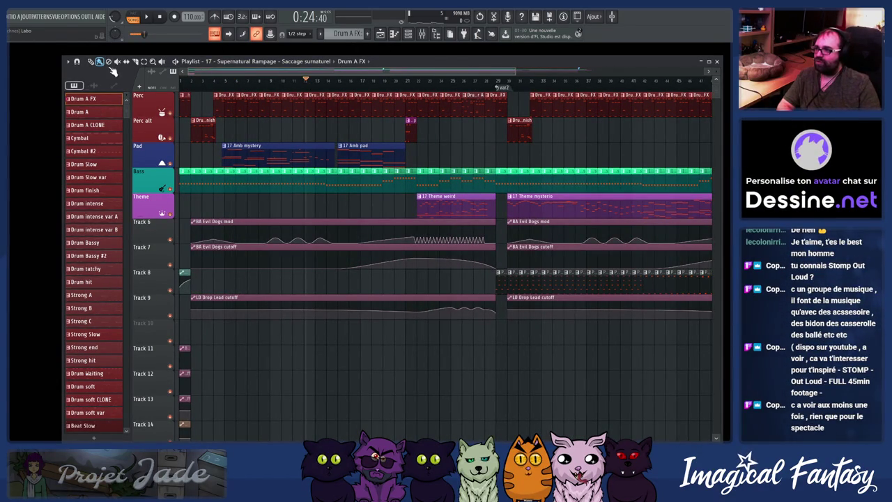
key("l")
key("space")
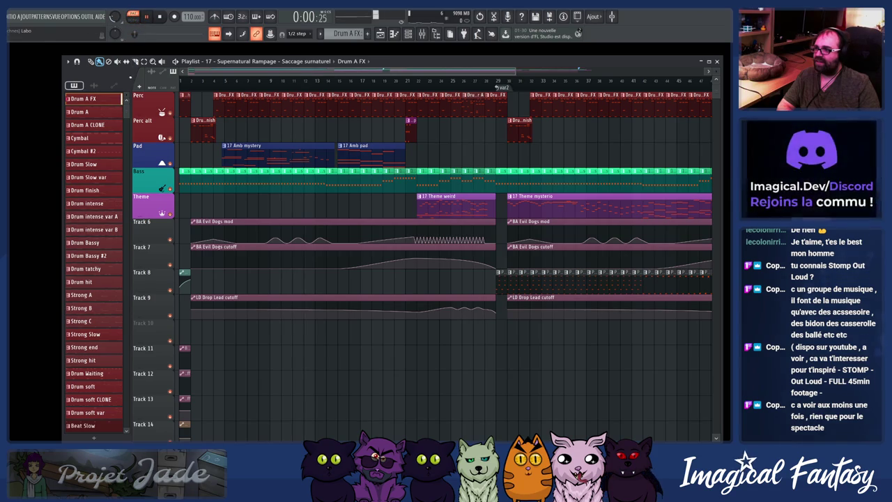
Step: Audition the Drum intense, Strong B, Strong hit and Strong Slow patterns, then return to Fusion
left_click(90, 113)
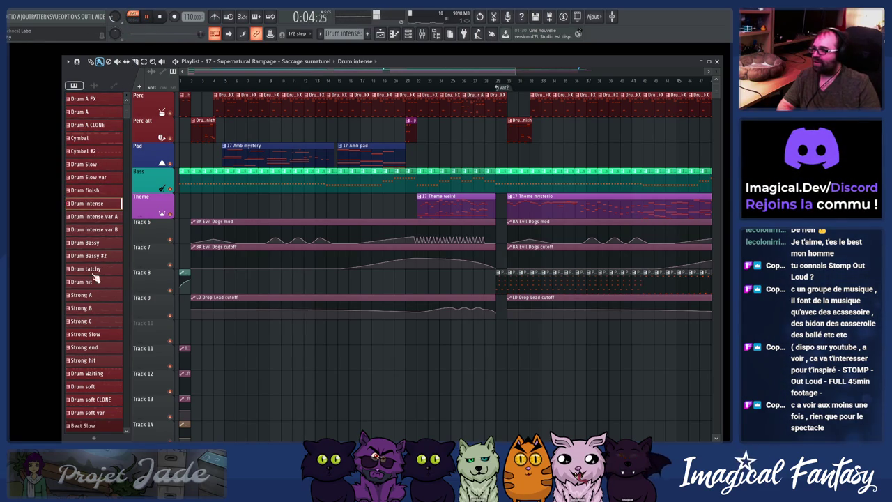
left_click(92, 309)
left_click(99, 347)
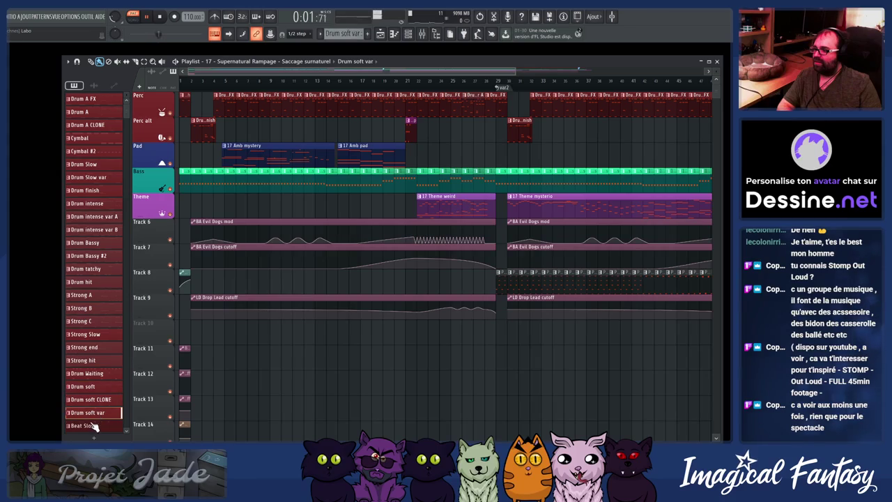
left_click(88, 335)
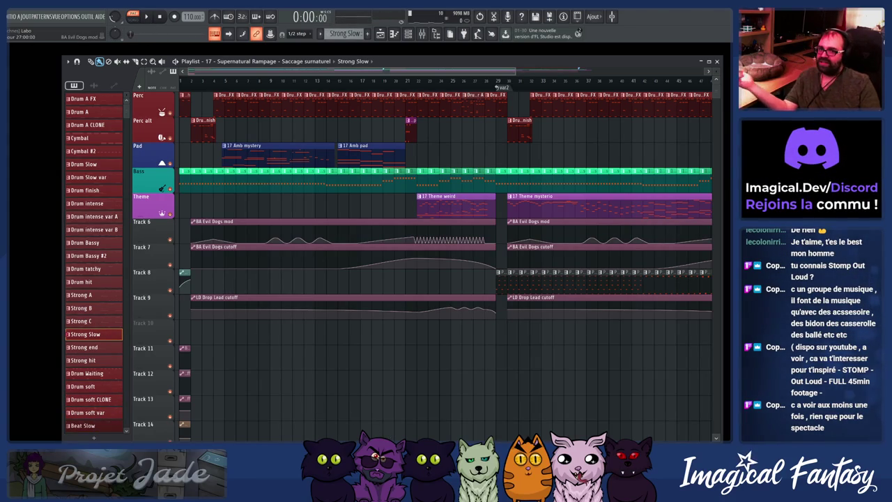
key("alt+Tab")
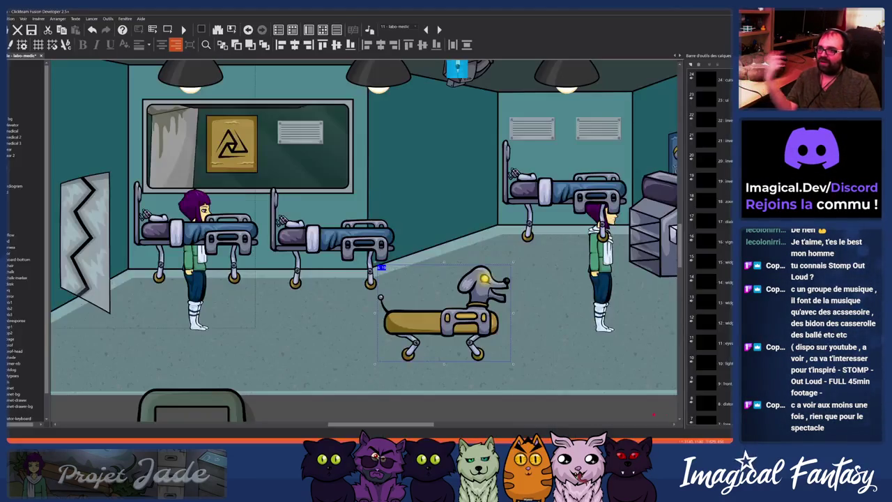
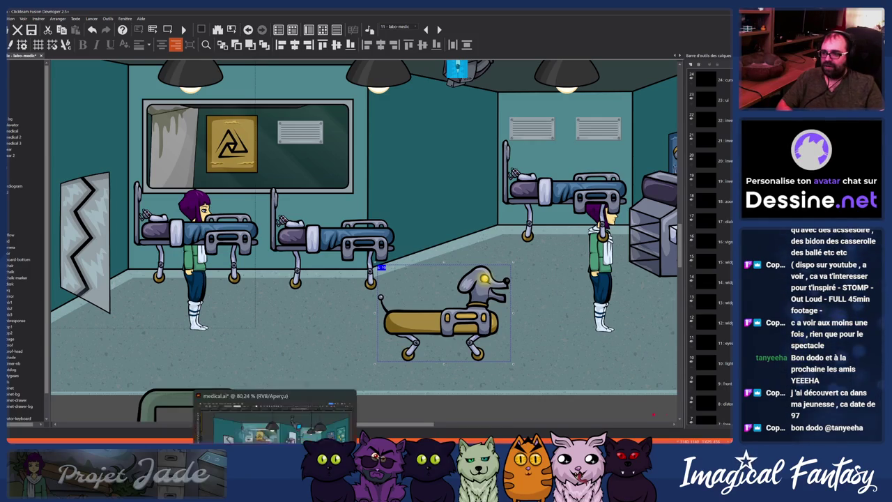
Step: Leave the Fusion labo-medic frame for the medical.ai room illustration with the robot dog
key("alt+Tab")
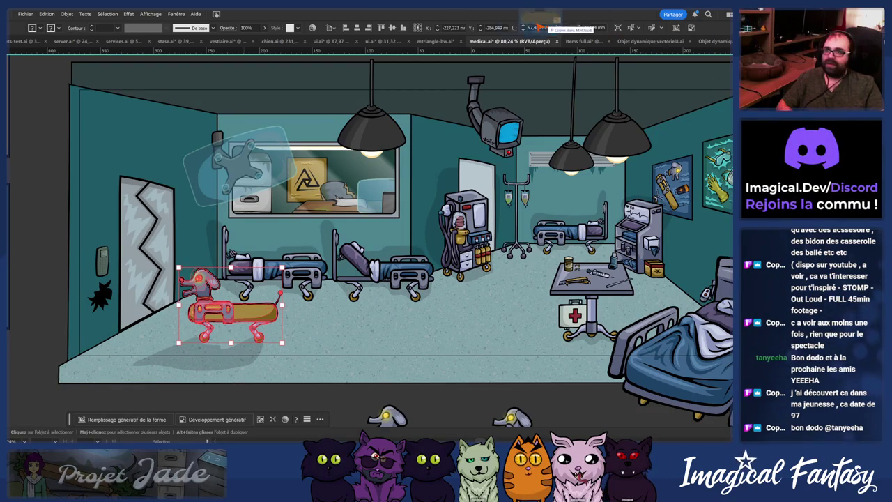
Step: Cycle to the Portes.ai door scene and zoom and pan around to inspect it
key("ctrl+Tab")
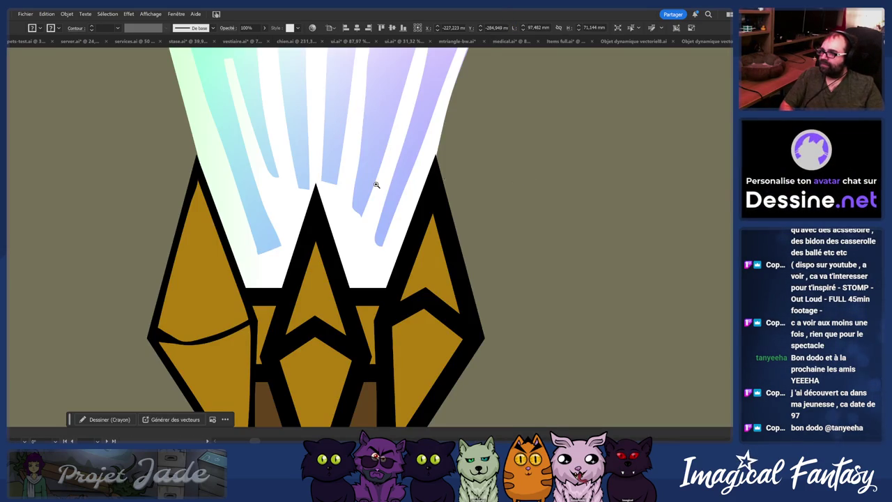
key("ctrl+Tab")
key("ctrl+Tab")
scroll(547, 175, "down", 5)
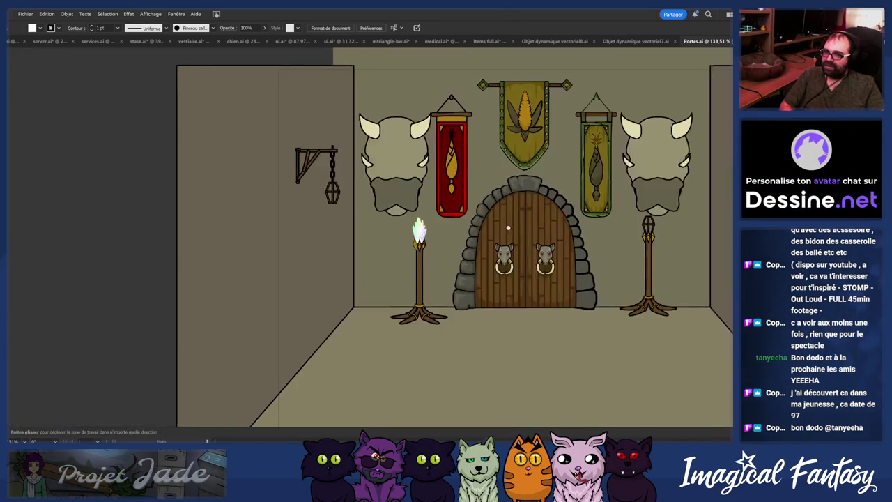
scroll(399, 242, "up", 2)
scroll(399, 242, "down", 3)
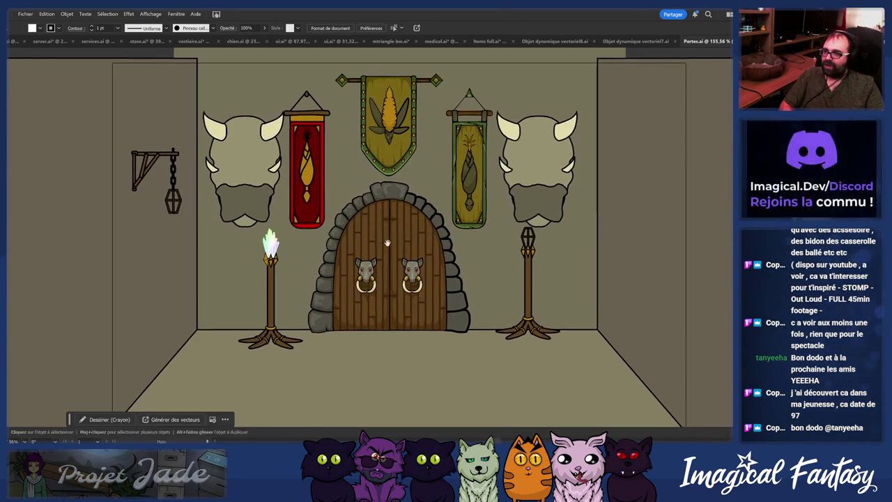
scroll(334, 254, "up", 1)
scroll(335, 255, "down", 2)
scroll(334, 248, "up", 3)
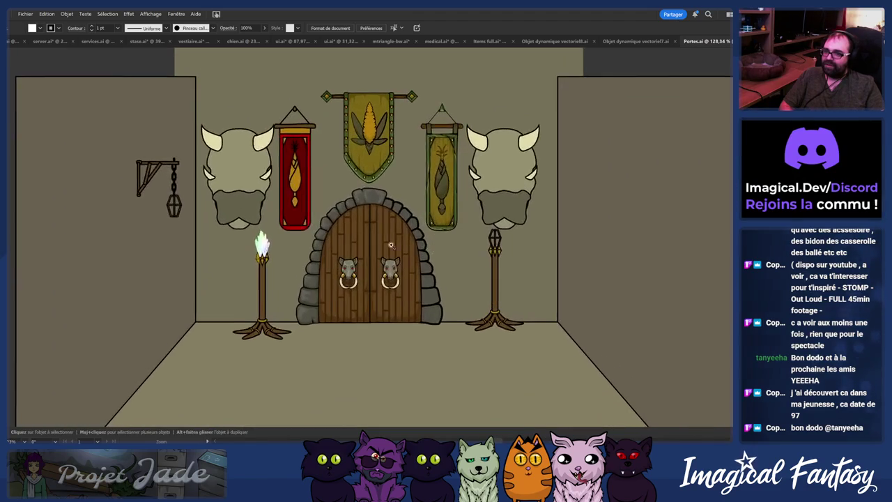
key("space")
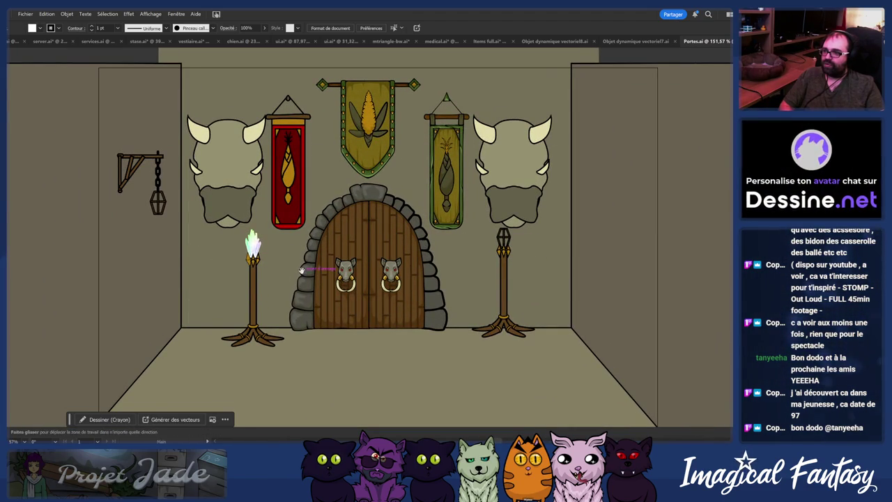
scroll(301, 269, "down", 1)
scroll(264, 272, "down", 2)
scroll(396, 226, "down", 3)
scroll(394, 229, "up", 3)
key("a")
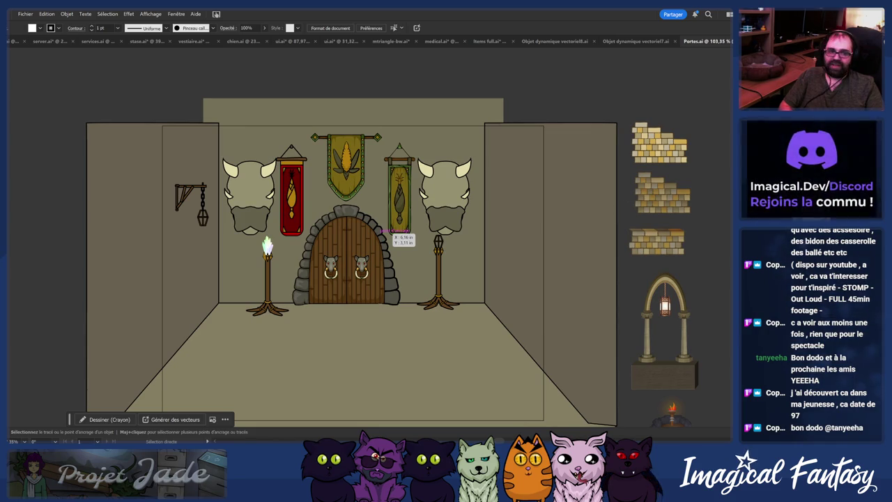
Step: Return to medical.ai, then bring up the pig-masked figure sketch in the image viewer
left_click(443, 41)
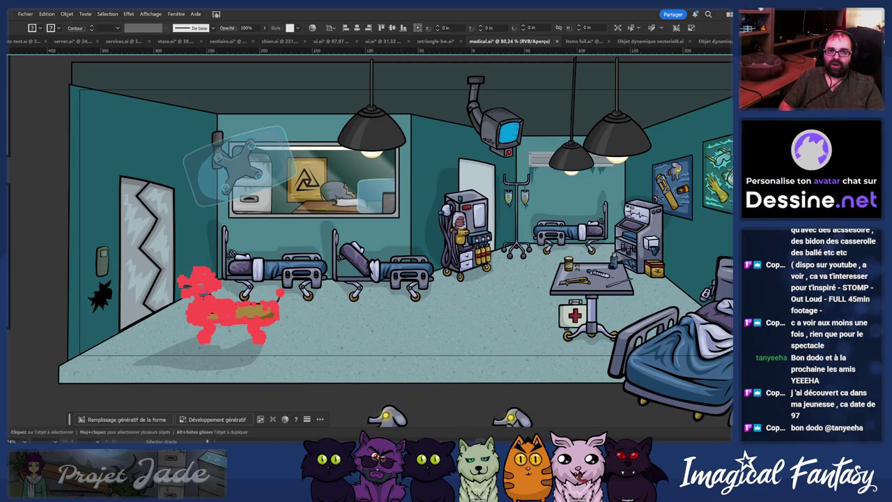
right_click(606, 113)
key("Escape")
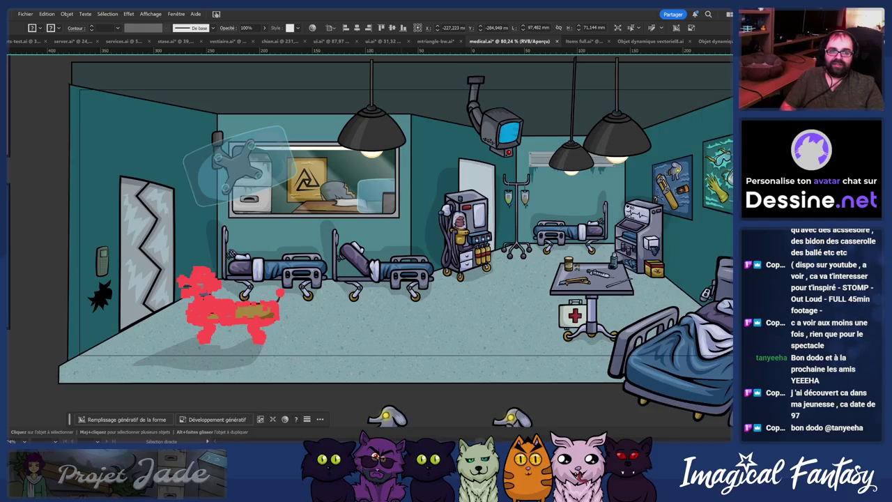
key("alt+Tab")
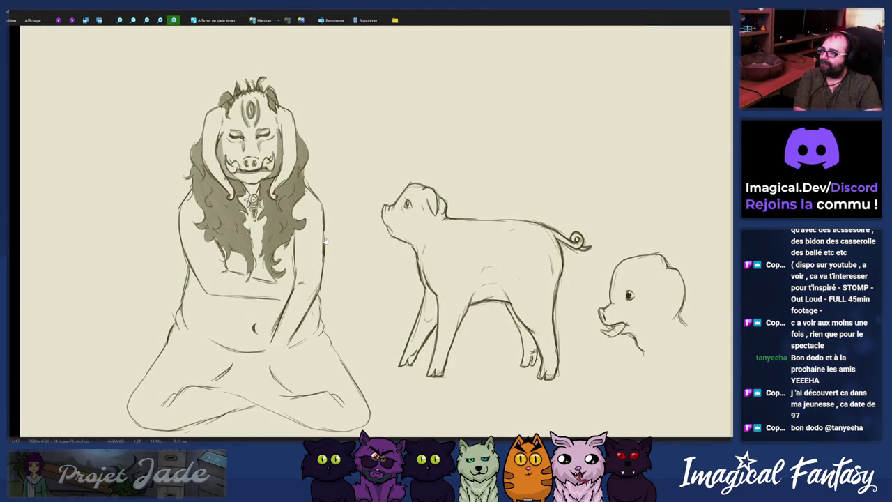
Step: Page through nine concept sketches, including the corn drawing, then return to Illustrator
key("Right")
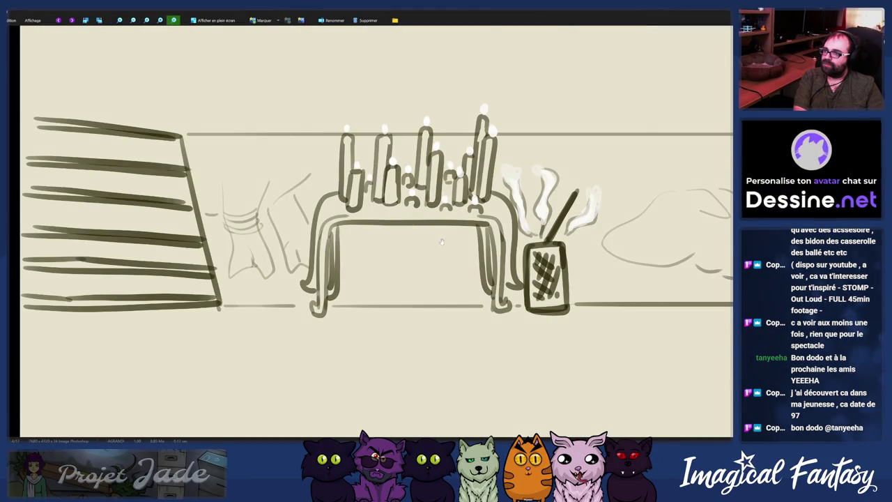
key("Right")
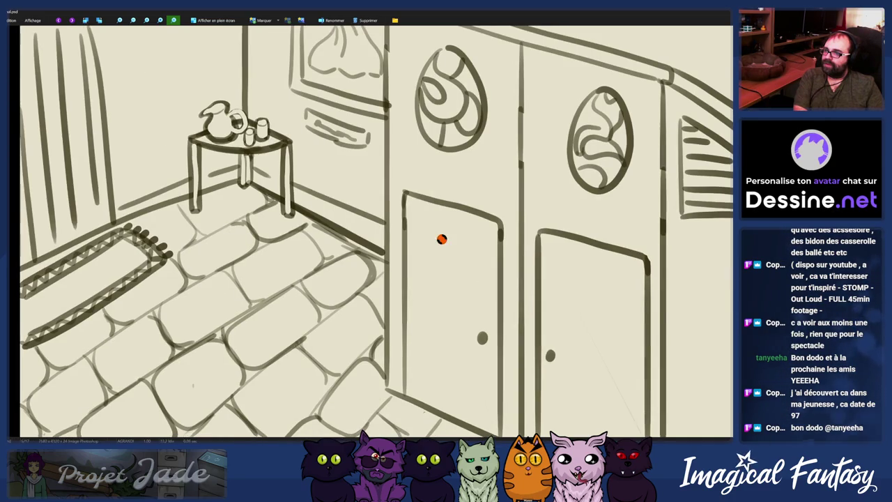
key("Right")
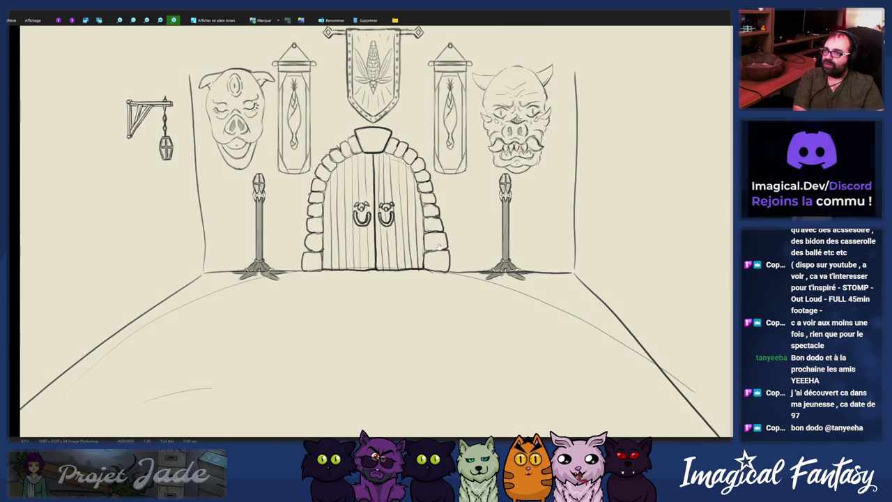
key("Right")
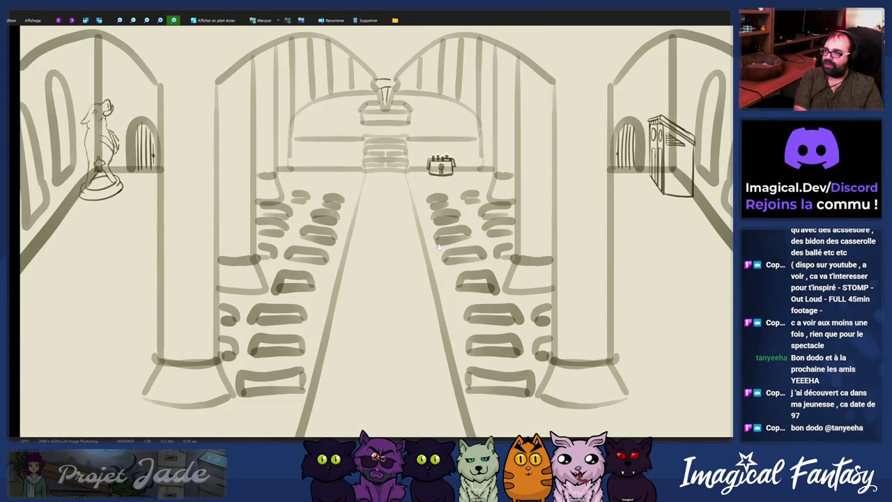
key("Right")
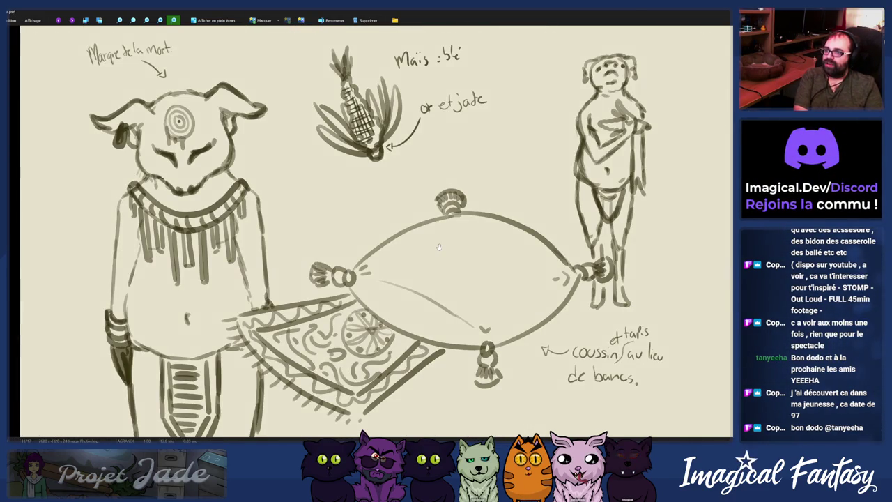
key("Right")
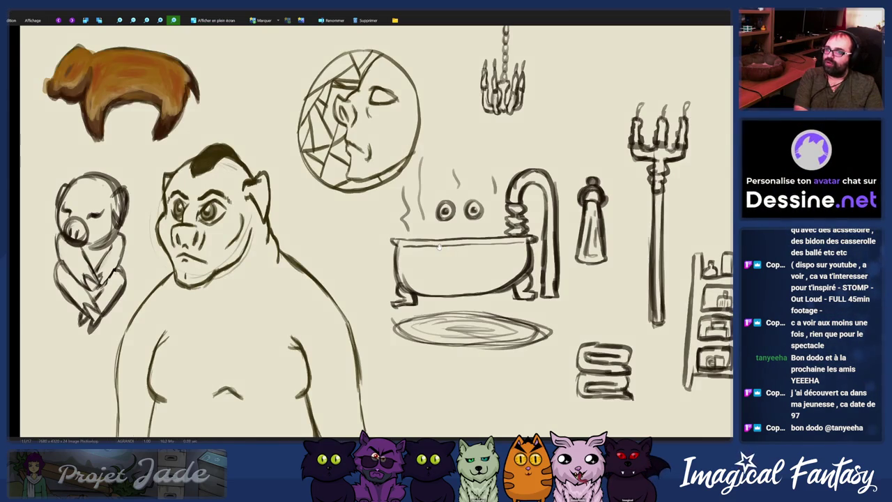
key("Right")
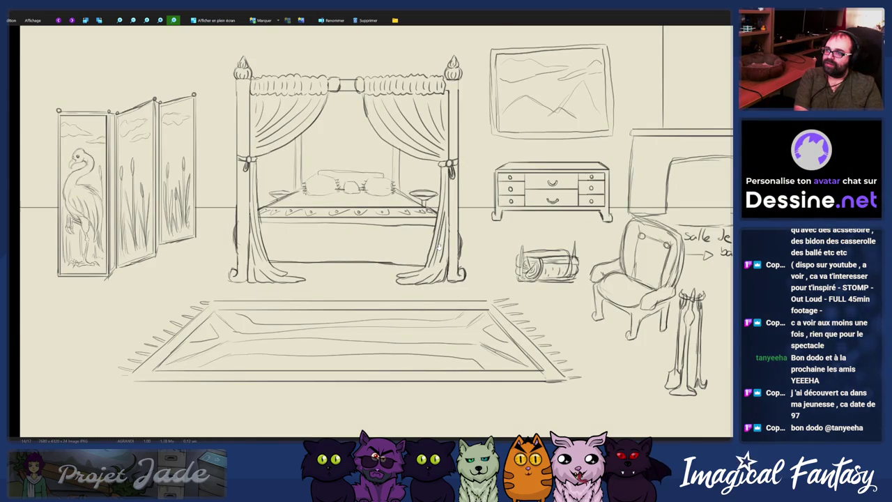
key("Right")
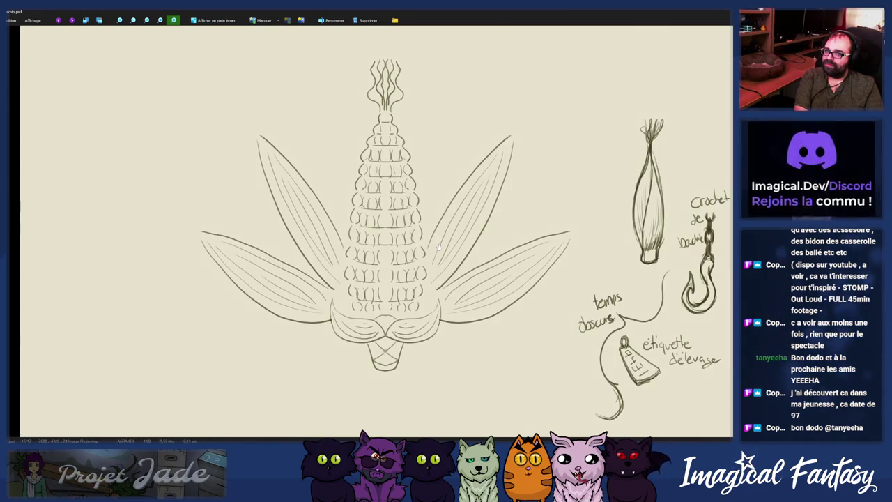
key("Right")
key("Right")
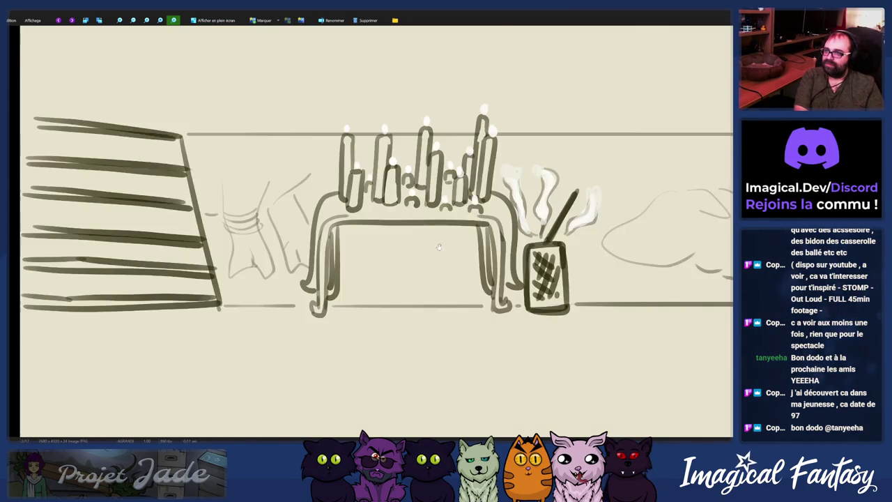
key("alt+Tab")
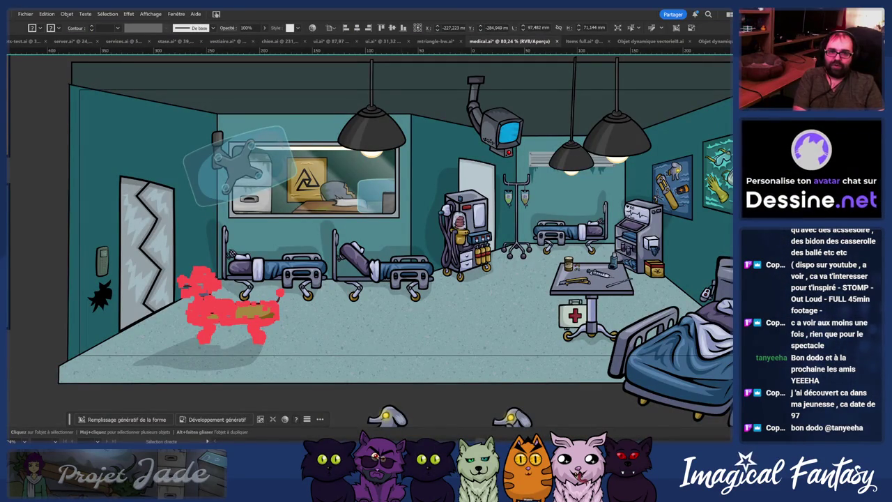
Step: Switch to the Selection tool and bring up the cave sketch with the rat and sphere
key("v")
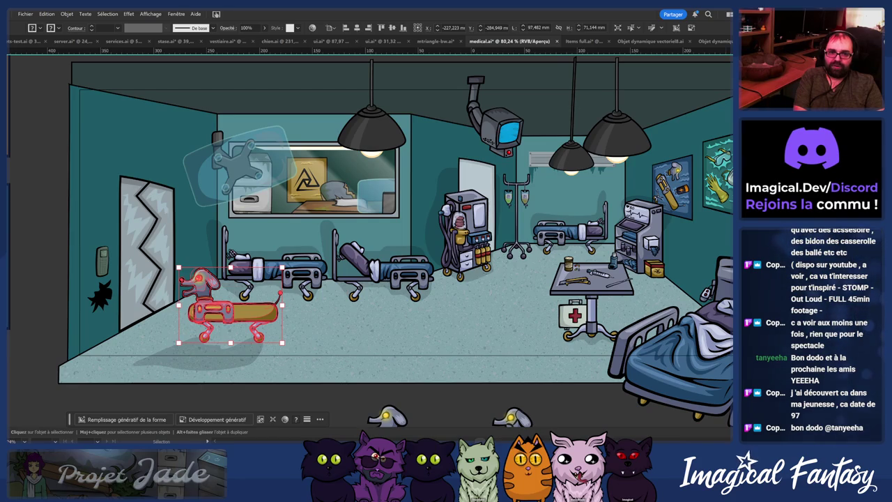
key("alt+Tab")
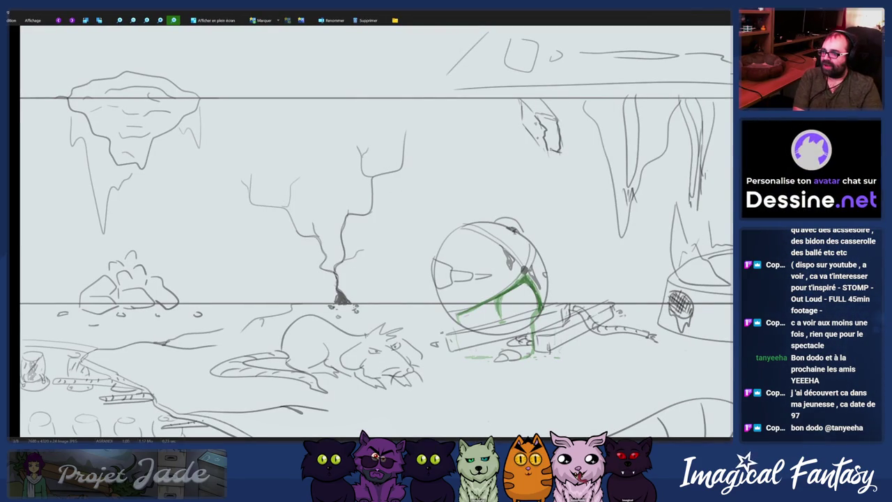
Step: Flip back and forth through the sketches, ending on the rat-and-helmet cave sketch, then return to Illustrator
key("Right")
key("Right")
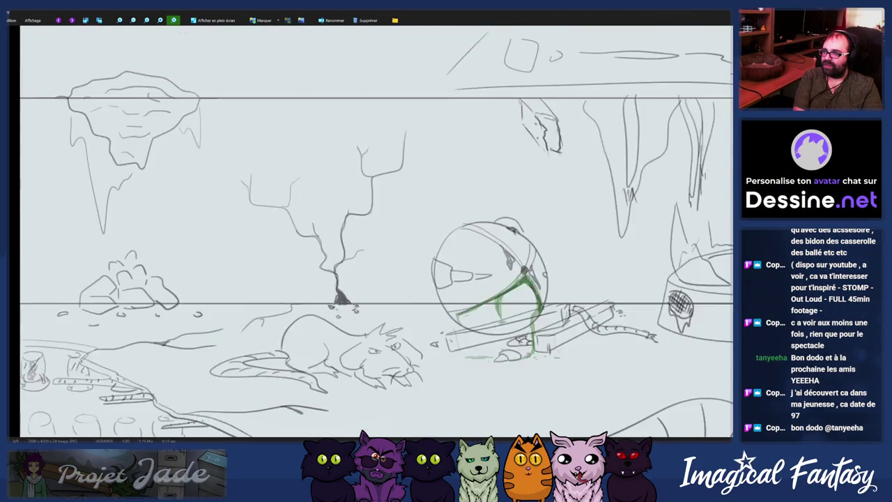
key("Right")
key("Right")
key("Left")
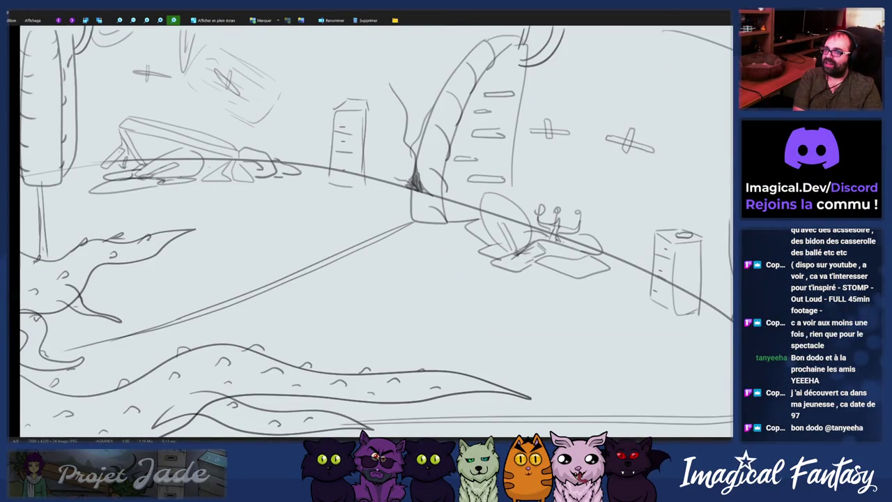
key("Left")
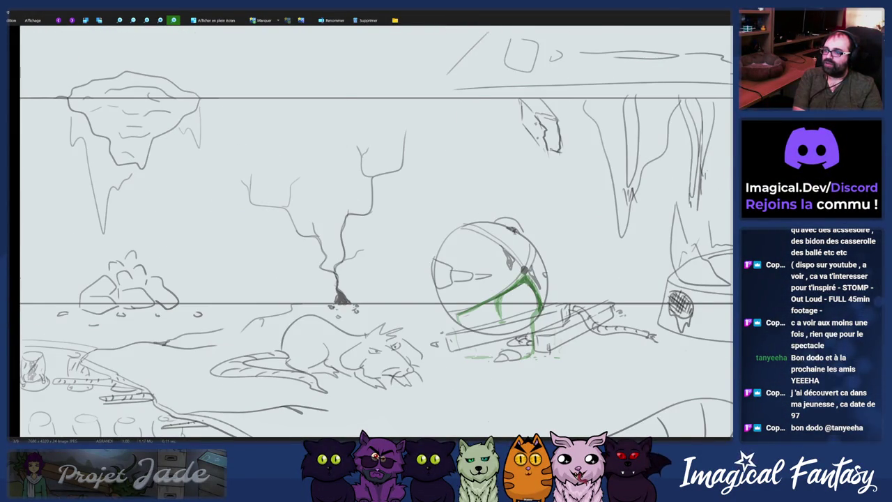
key("Right")
key("Right")
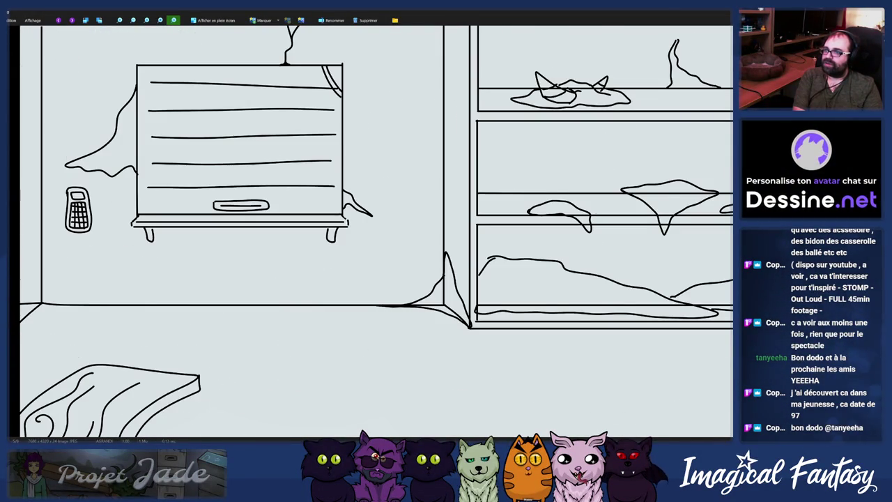
key("Right")
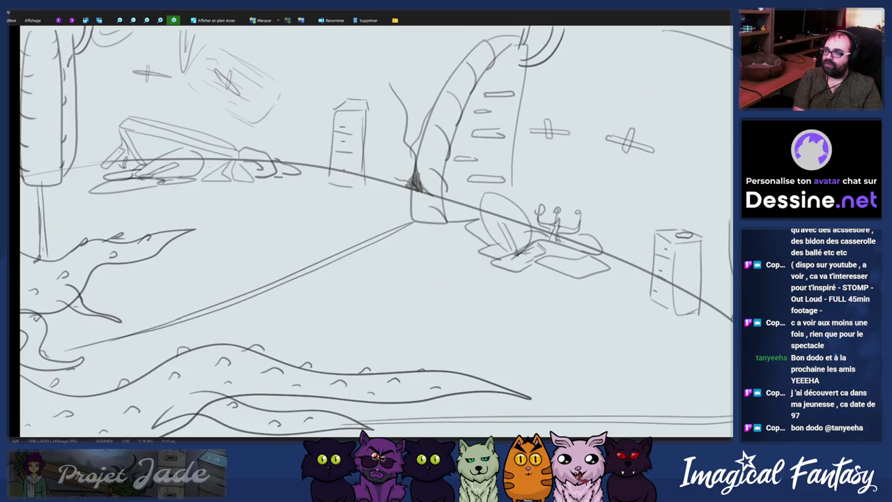
key("Right")
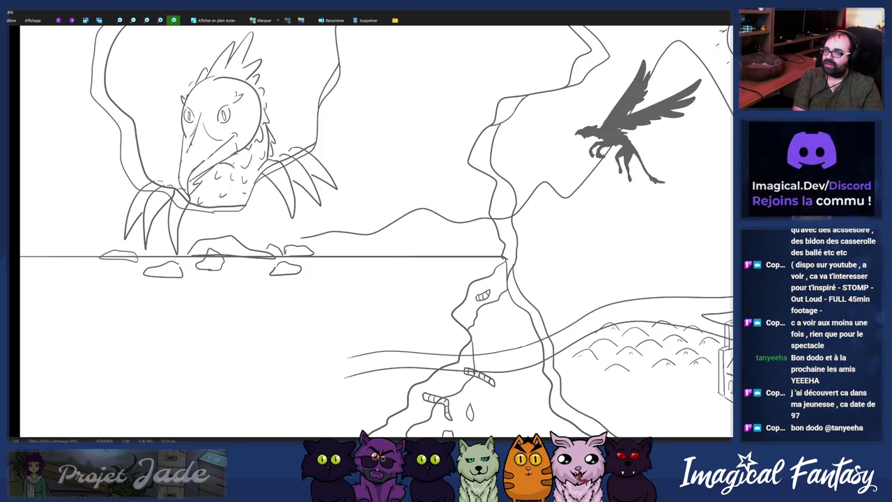
key("Right")
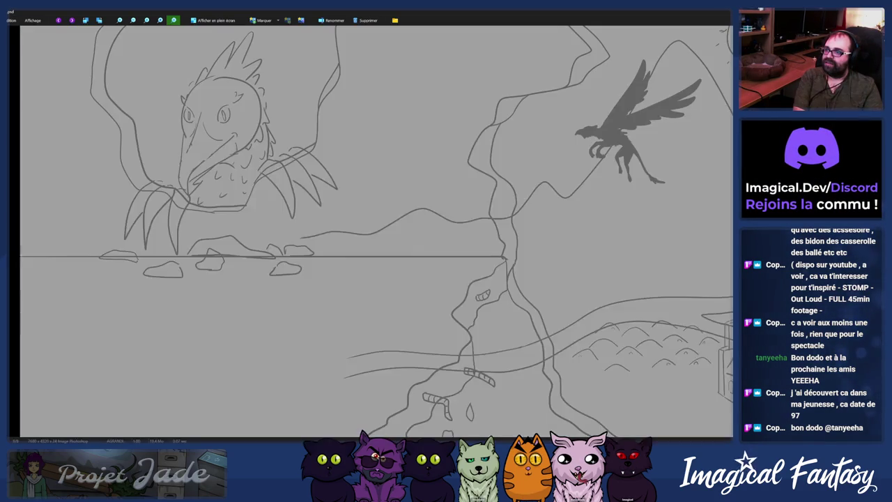
key("Right")
key("Right")
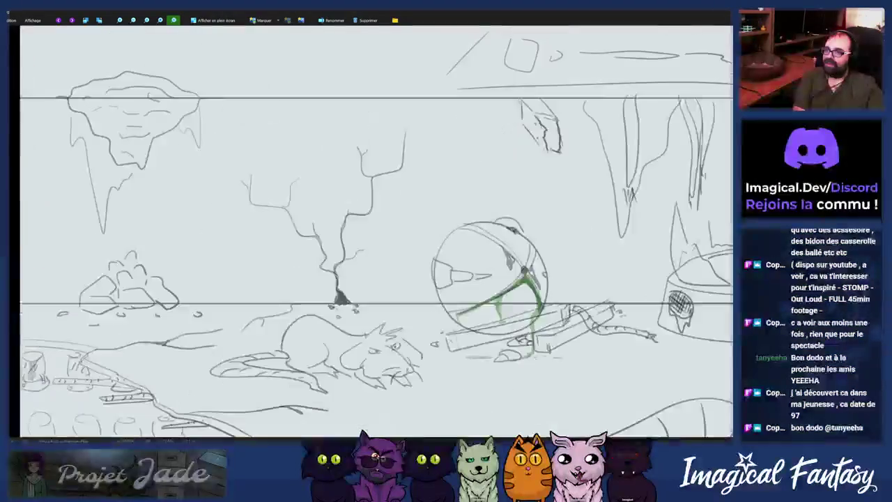
key("Right")
key("Left")
key("Right")
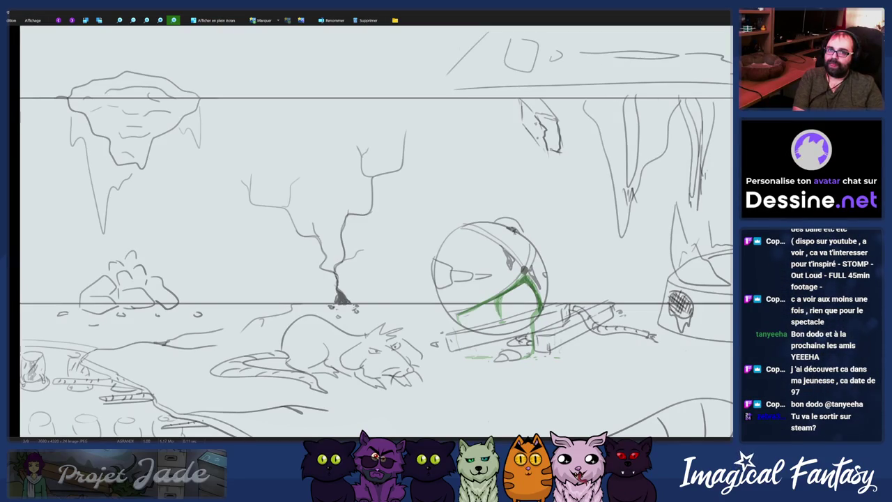
key("alt+Tab")
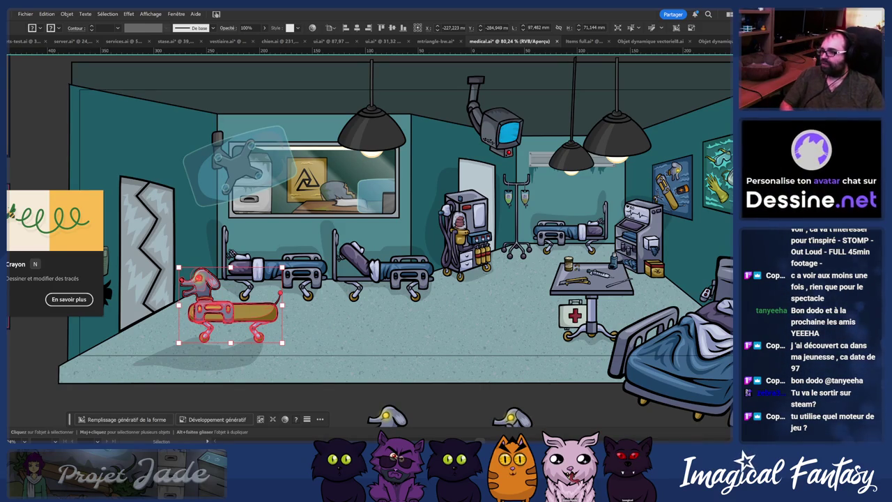
Step: Deselect the robot dog with the Selection tool and go back to the Fusion lab-room editor
key("v")
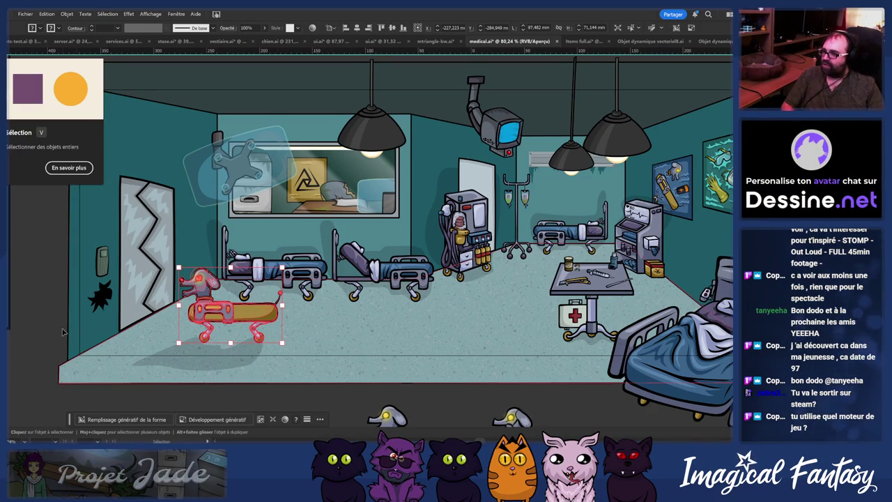
left_click(63, 332)
key("alt+Tab")
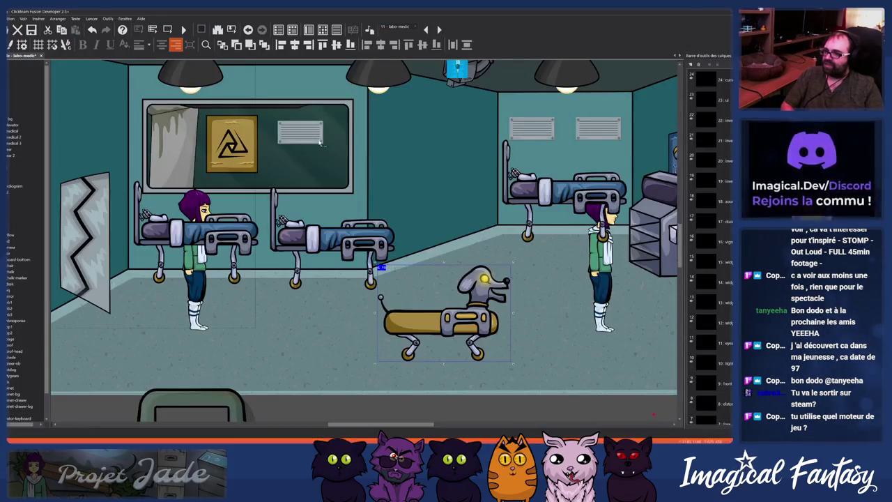
left_click(313, 185)
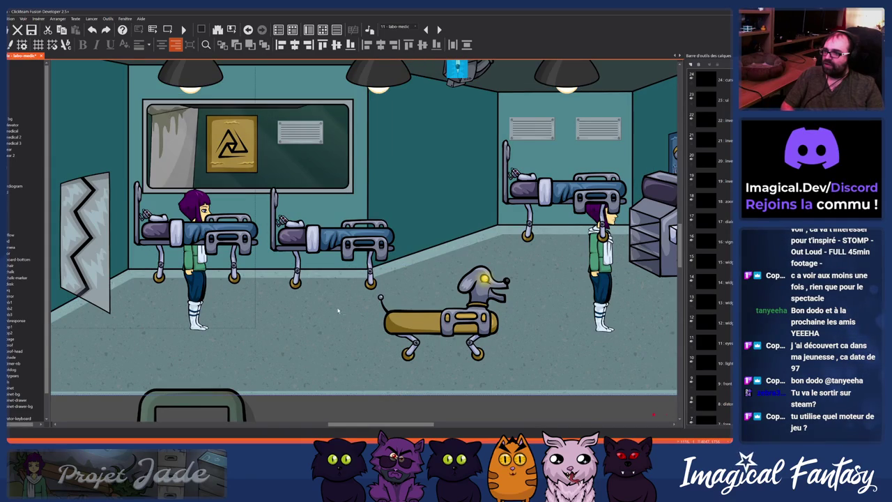
scroll(418, 414, "up", 2)
scroll(418, 413, "down", 3)
scroll(418, 413, "up", 3)
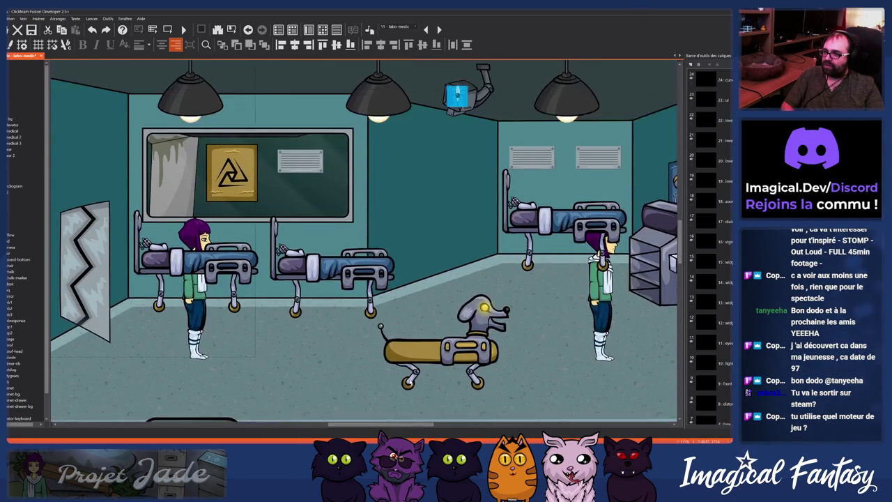
scroll(401, 390, "down", 3)
scroll(394, 385, "up", 3)
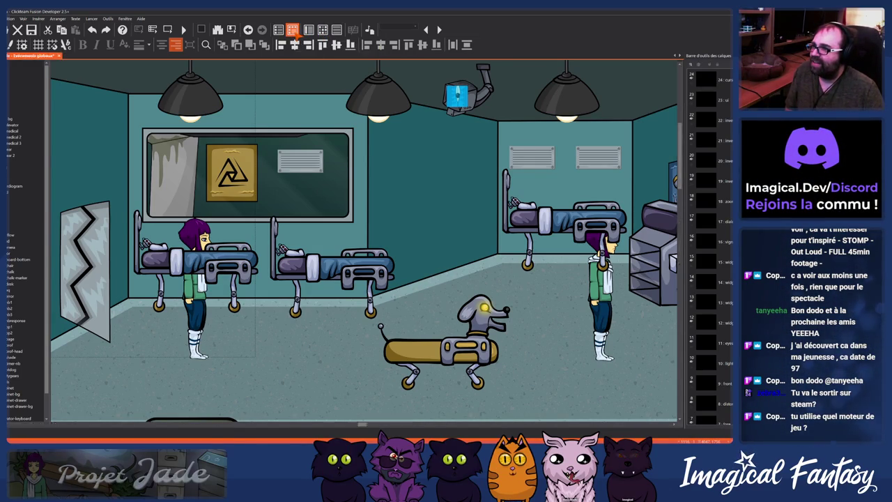
left_click(293, 35)
scroll(237, 263, "up", 1)
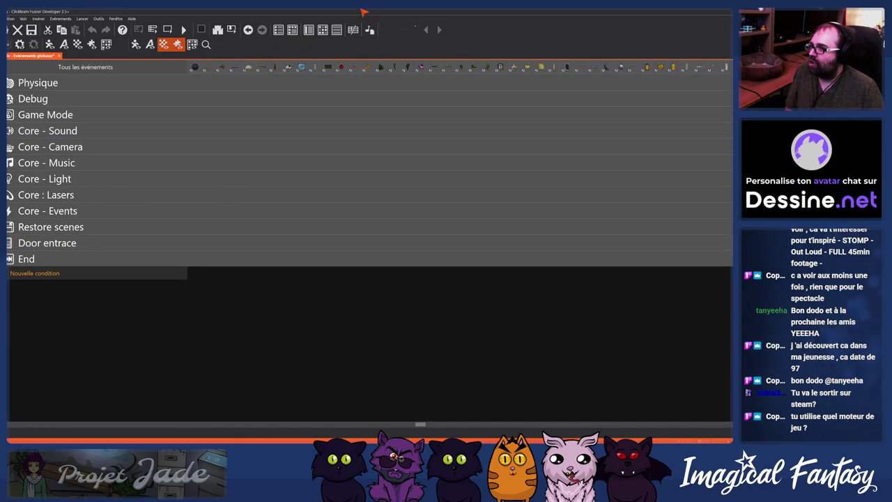
key("ctrl+m")
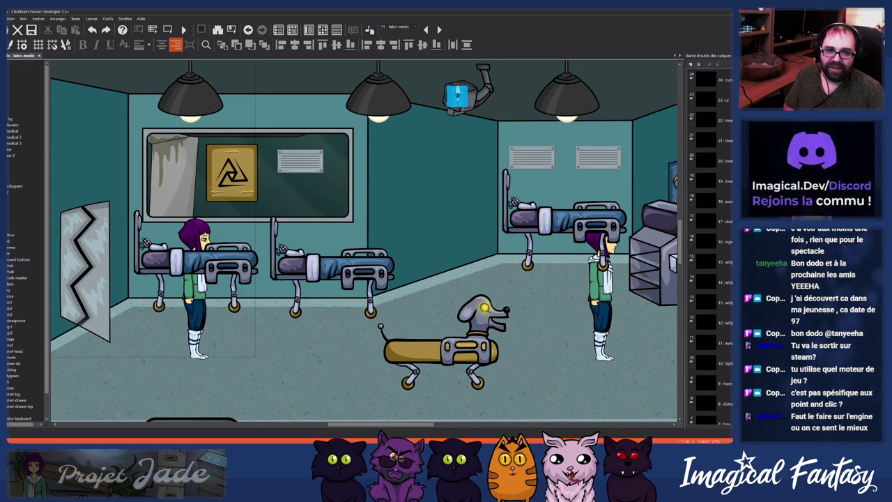
Step: Open the gamy-2 frame, ignore similar missing-file warnings, and start a Run Frame test
left_click(425, 28)
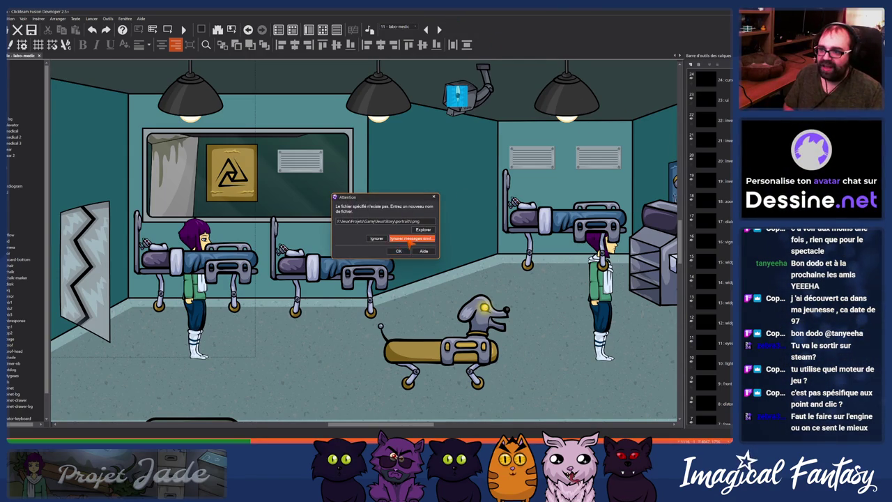
left_click(408, 239)
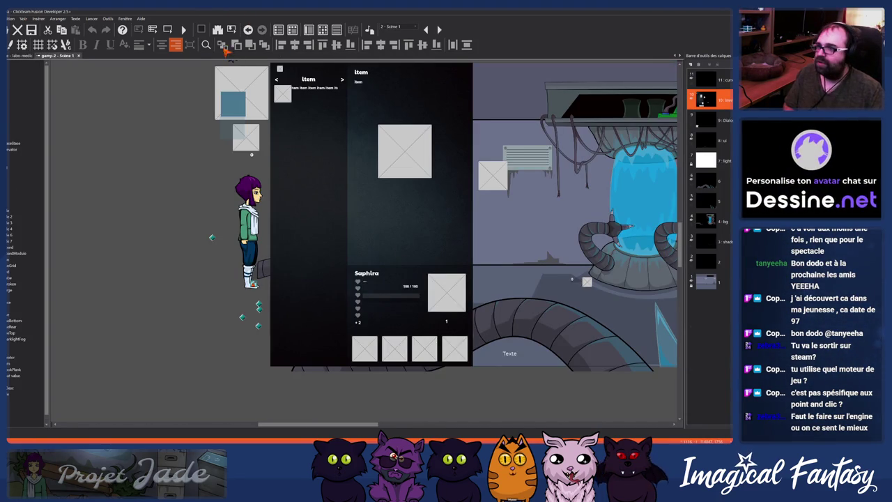
left_click(183, 29)
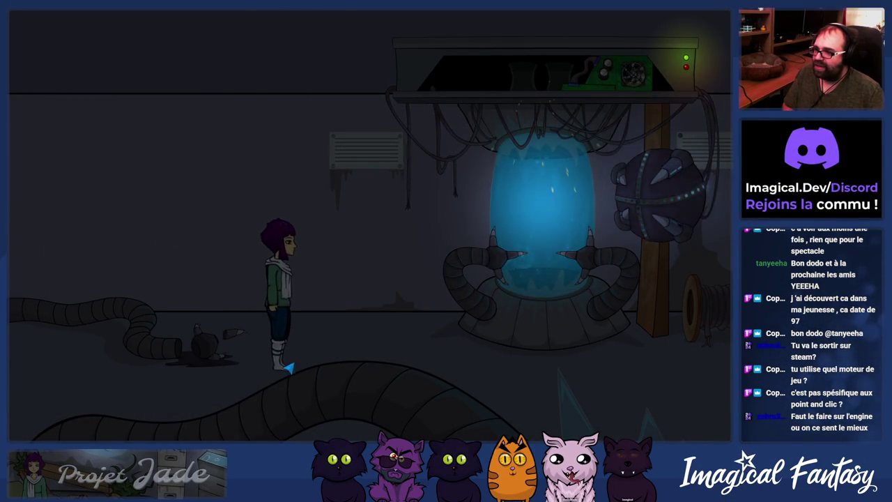
Step: Walk the heroine right to the blue pod and wall panel, then back toward the tank
left_click(359, 273)
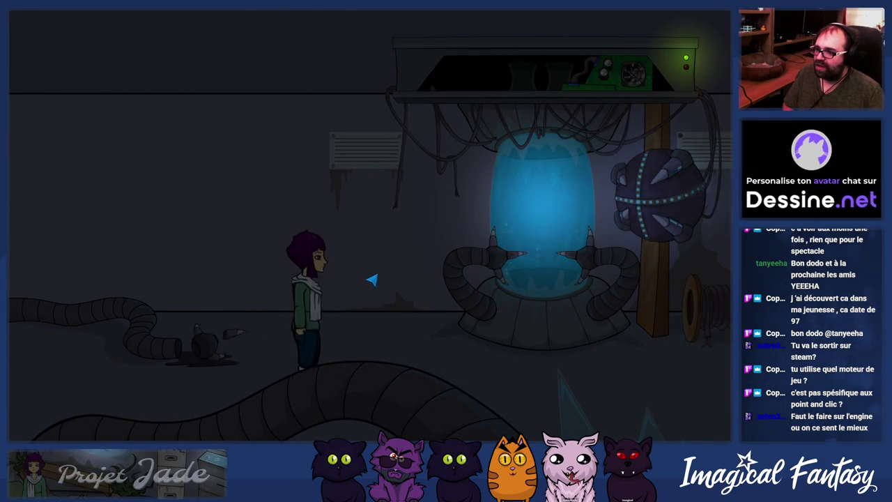
left_click(456, 333)
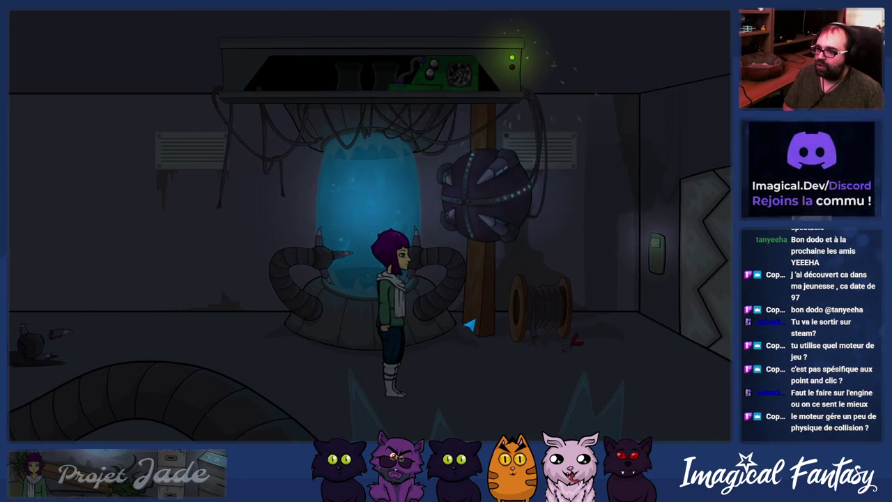
left_click(635, 309)
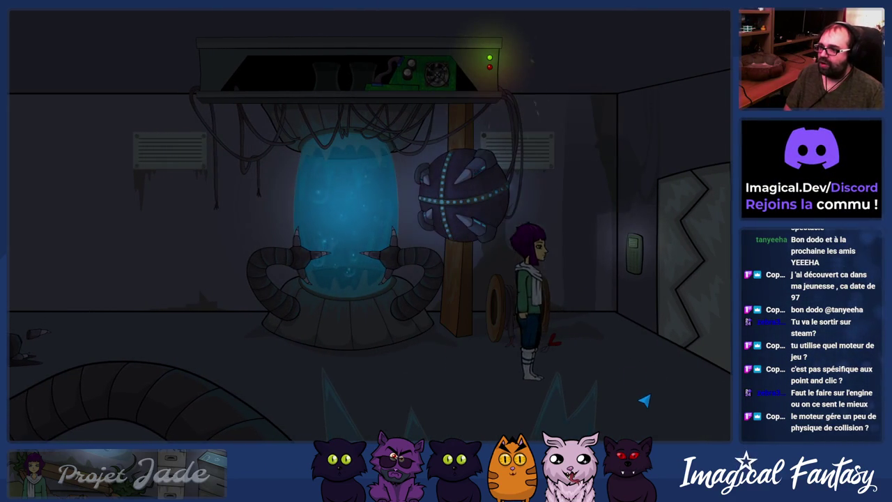
left_click(641, 399)
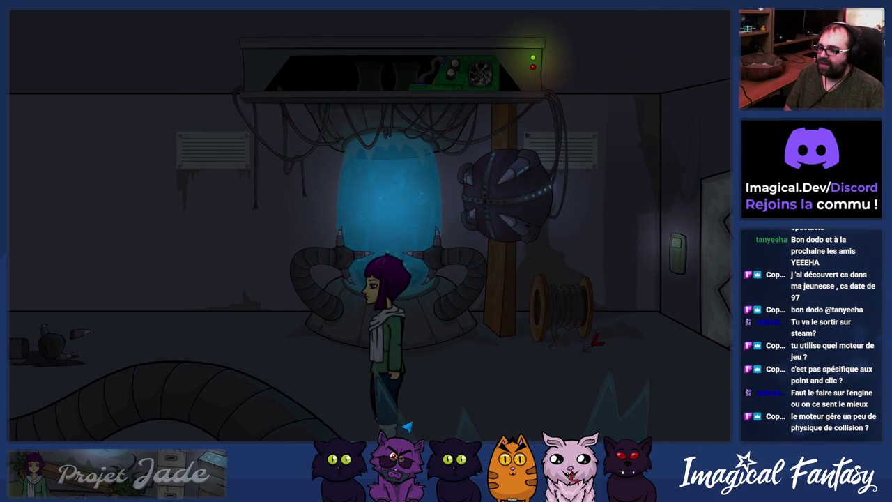
left_click(585, 416)
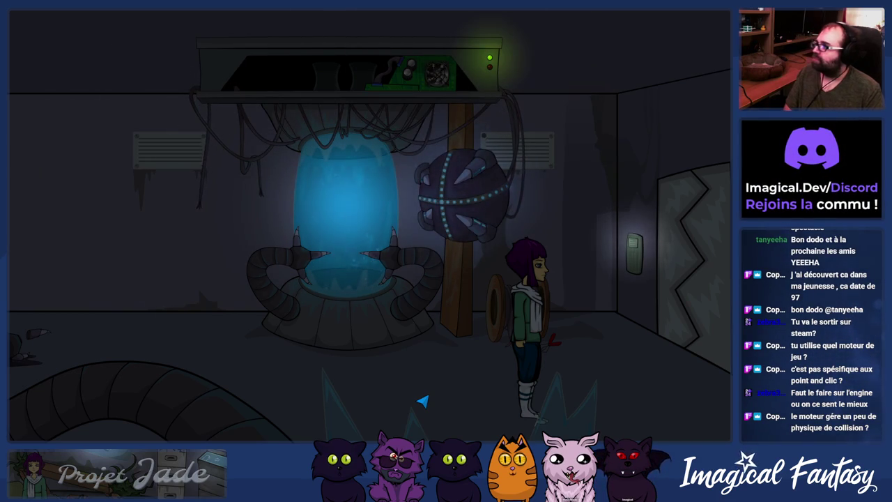
left_click(362, 352)
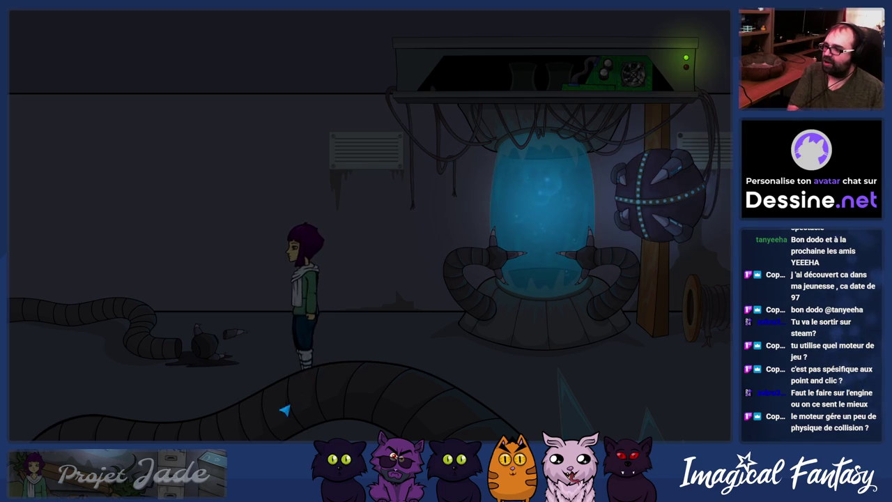
left_click(149, 392)
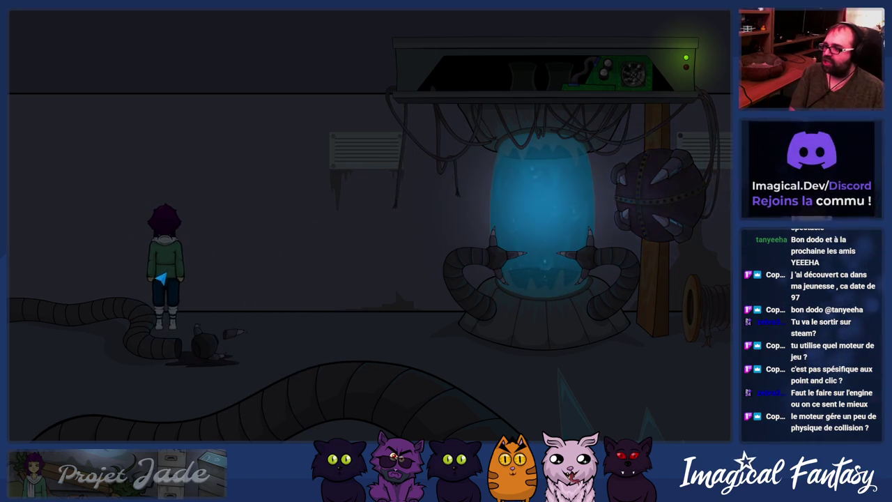
Step: Walk her to the far left, back across to the wall computer, and close the preview
left_click(70, 349)
left_click(149, 424)
left_click(295, 409)
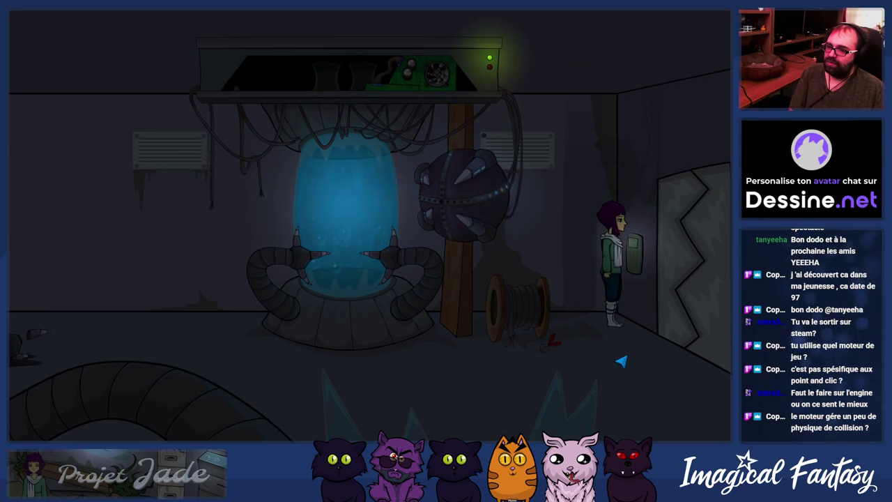
left_click(166, 241)
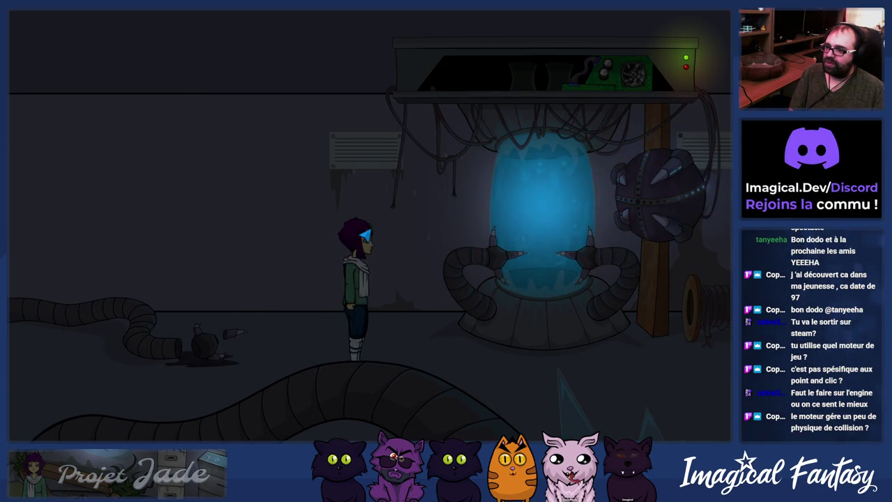
left_click(385, 359)
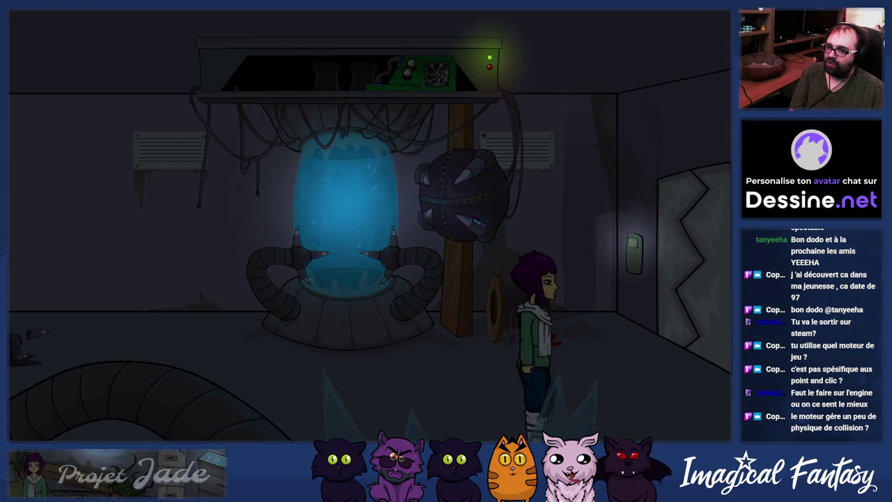
left_click(630, 257)
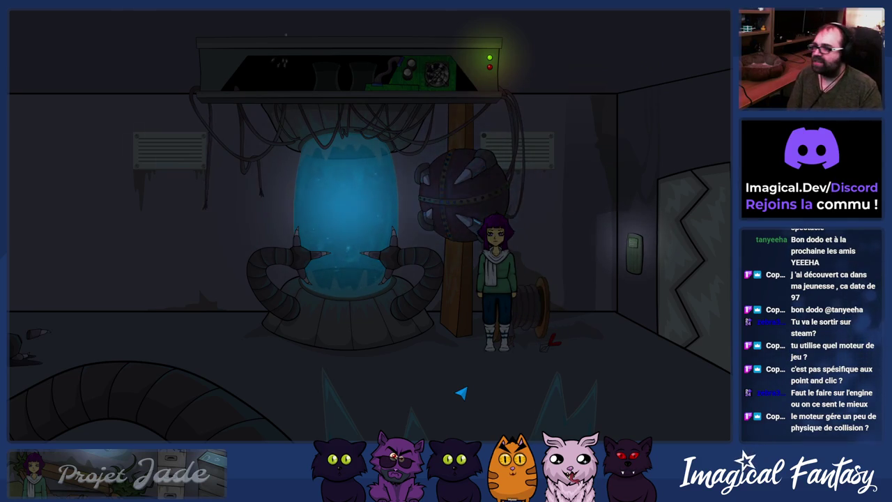
key("alt+F4")
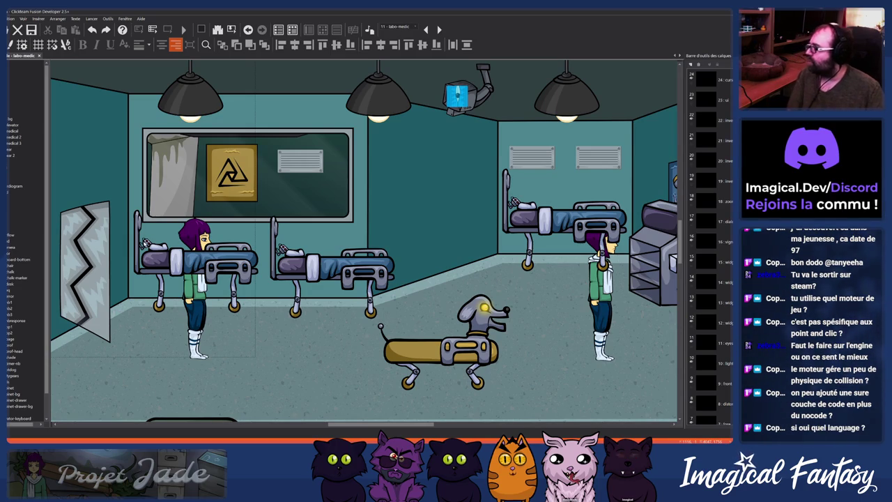
Step: Add a Lua object to the labo-medic frame by searching 'lua', then bring up the file manager
scroll(301, 130, "up", 3)
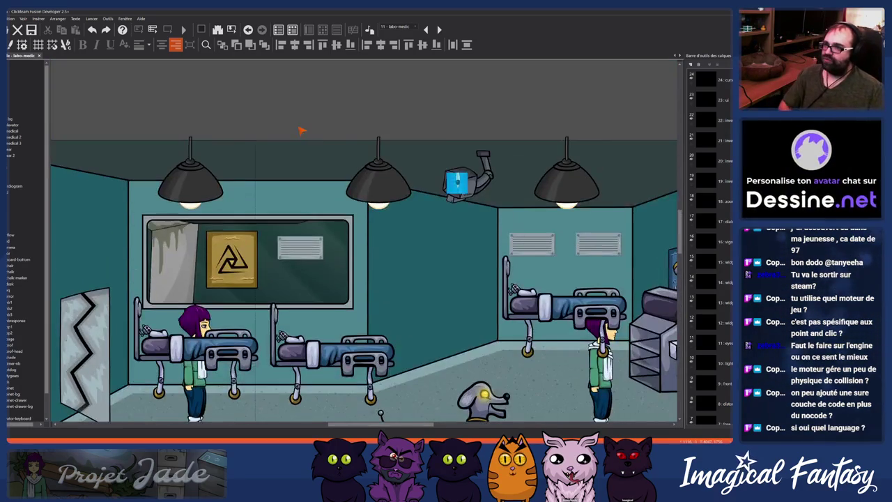
double_click(273, 122)
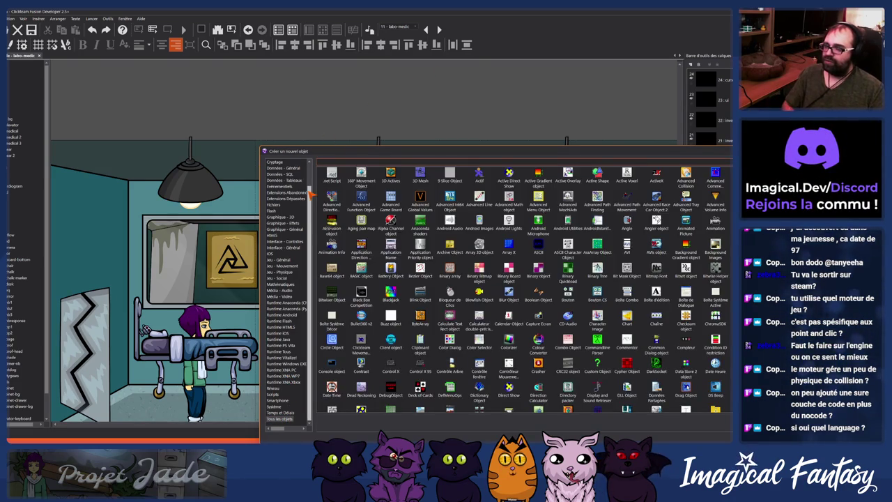
type("lua")
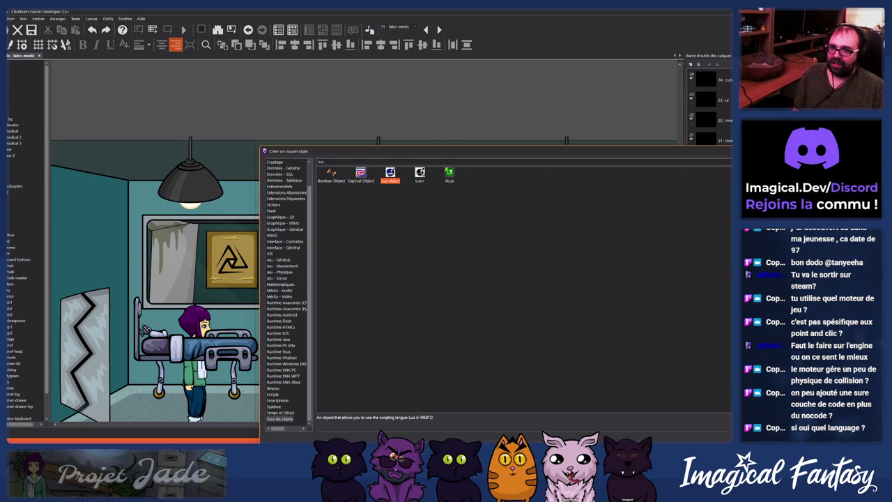
key("Return")
left_click(457, 182)
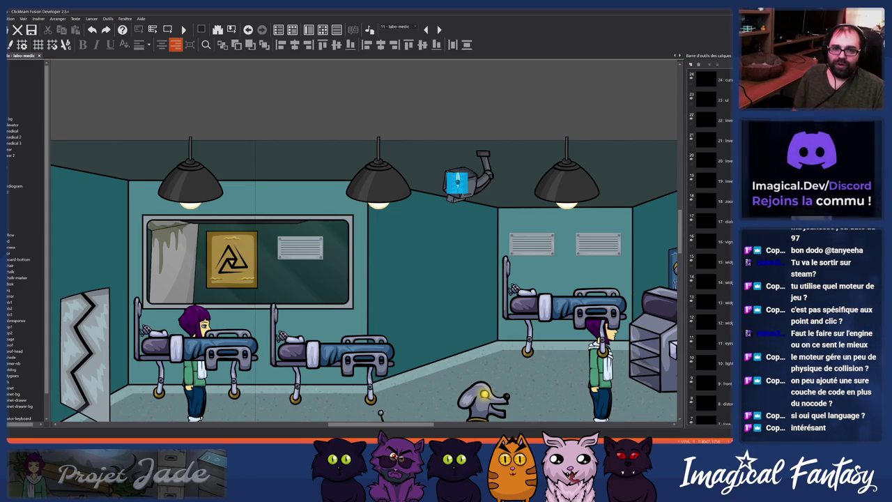
left_click(697, 195)
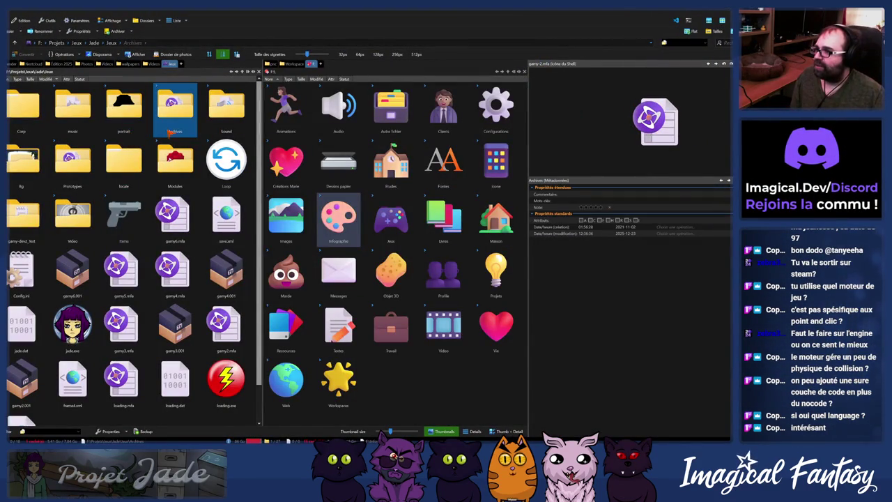
Step: Navigate into the Jade locale\fr folder and switch off the dual file pane
left_click(124, 111)
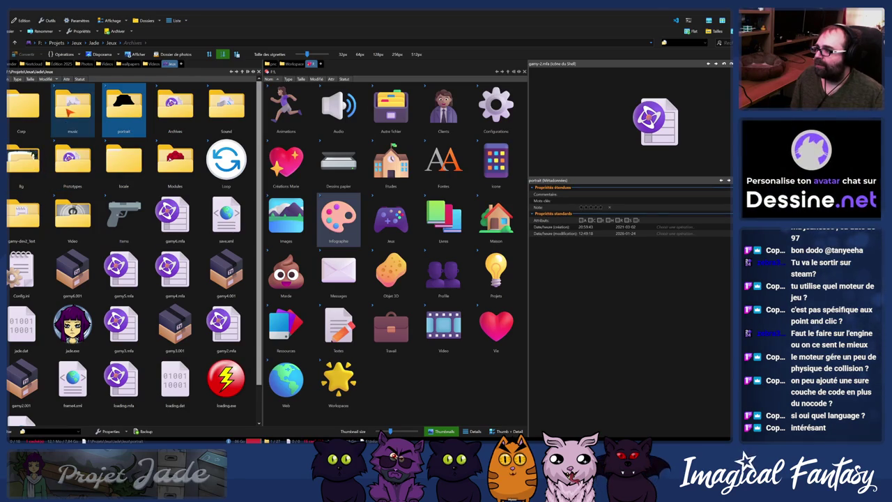
double_click(123, 159)
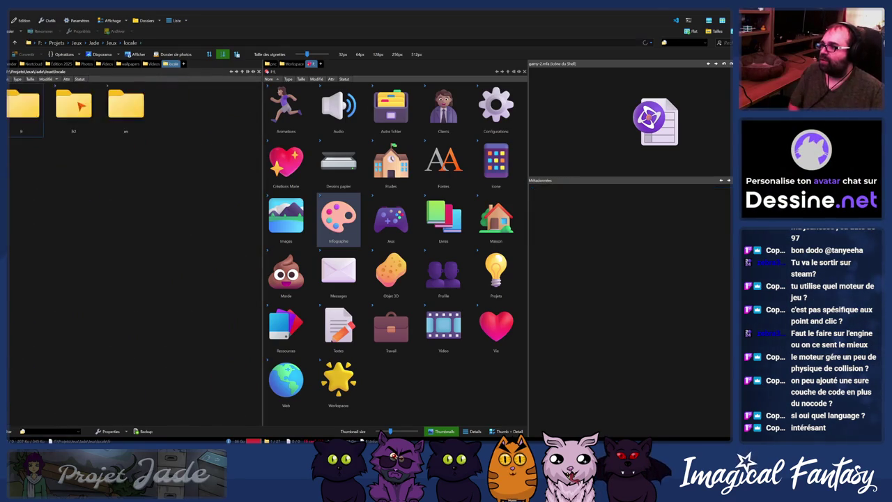
double_click(31, 111)
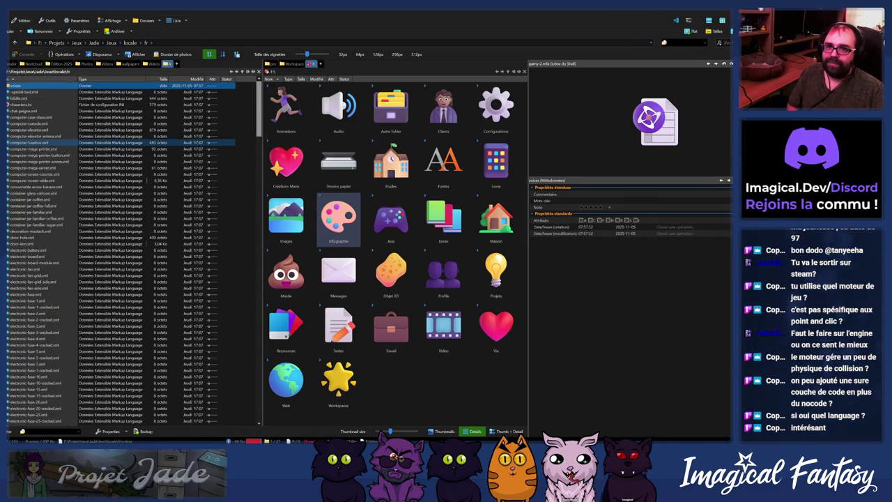
key("F10")
Step: Preview localisation XML files such as machine-waterprovide-mixer.xml and vegetable-dried.xml
left_click(55, 230)
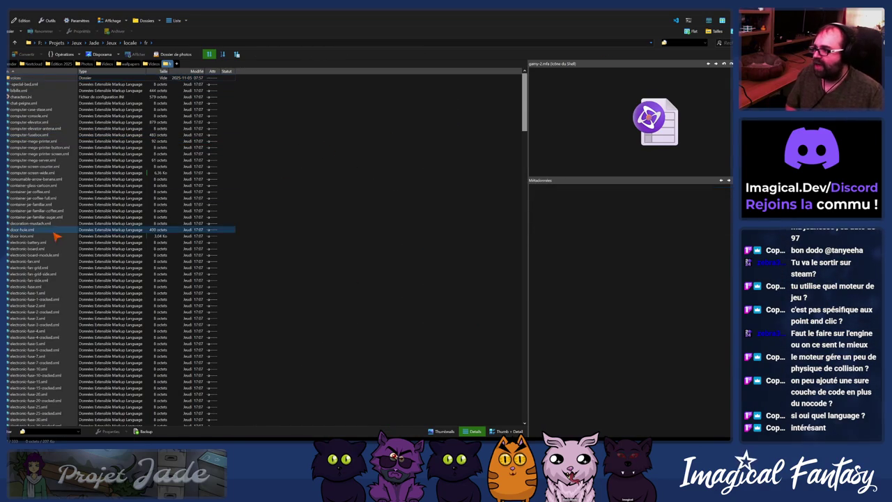
scroll(65, 241, "down", 10)
left_click(40, 299)
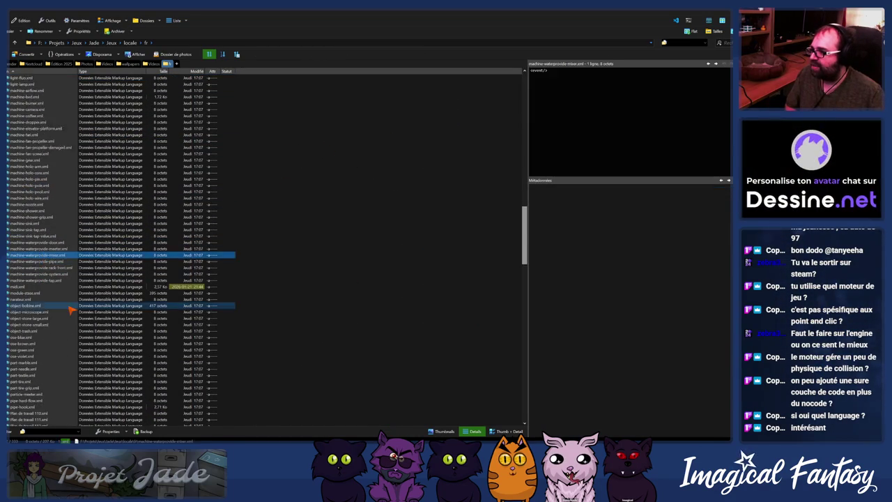
scroll(64, 312, "down", 15)
scroll(64, 311, "down", 5)
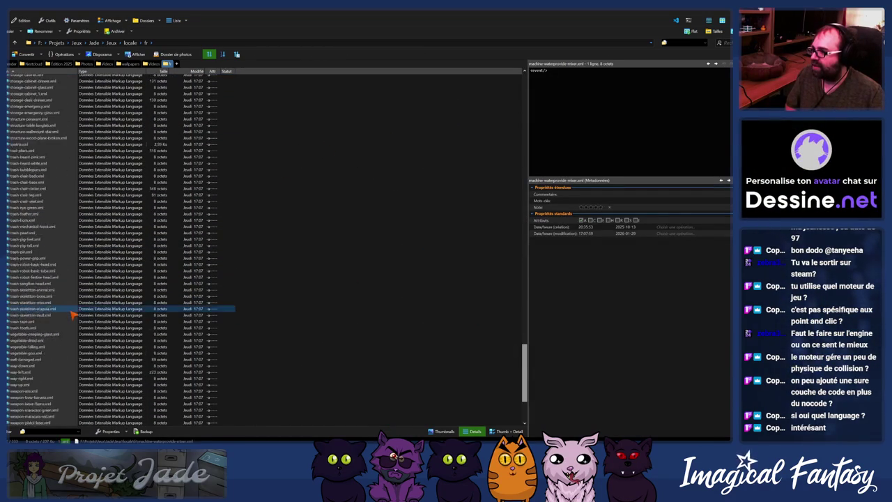
left_click(42, 227)
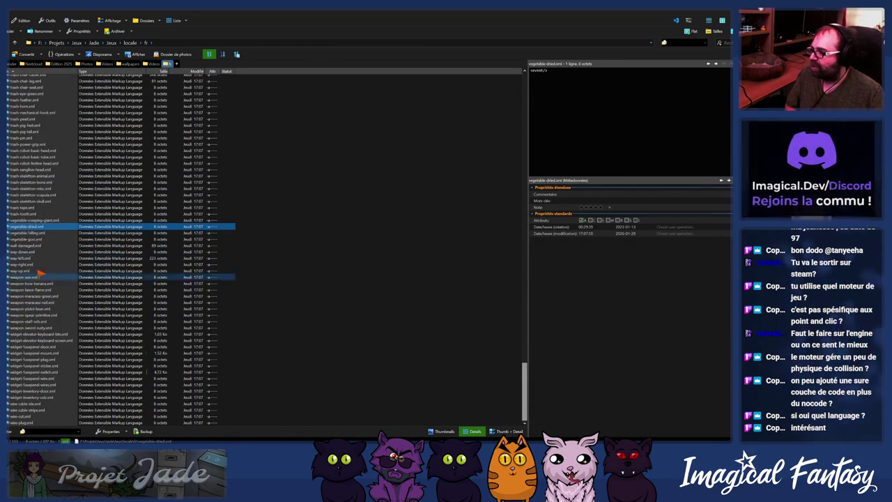
scroll(127, 287, "up", 8)
scroll(126, 286, "up", 5)
scroll(179, 299, "up", 5)
left_click_drag(526, 299, 490, 76)
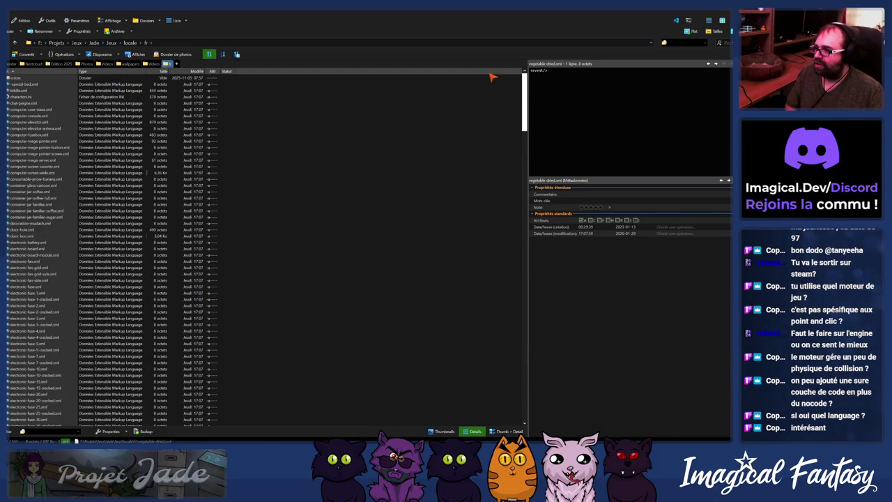
Step: Preview consumable-arrow-banana.xml and computer-mega-printer.xml, then filter by 'tri' and open syntria.xml
left_click(39, 179)
left_click(55, 140)
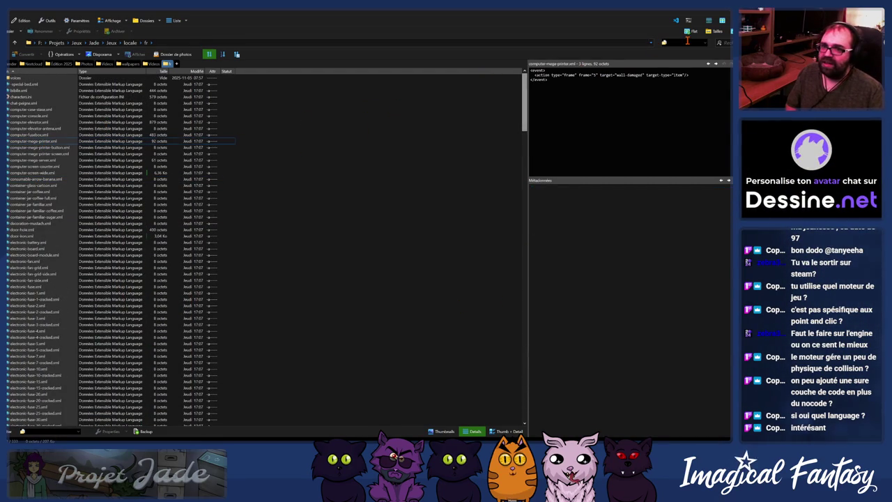
type("tri")
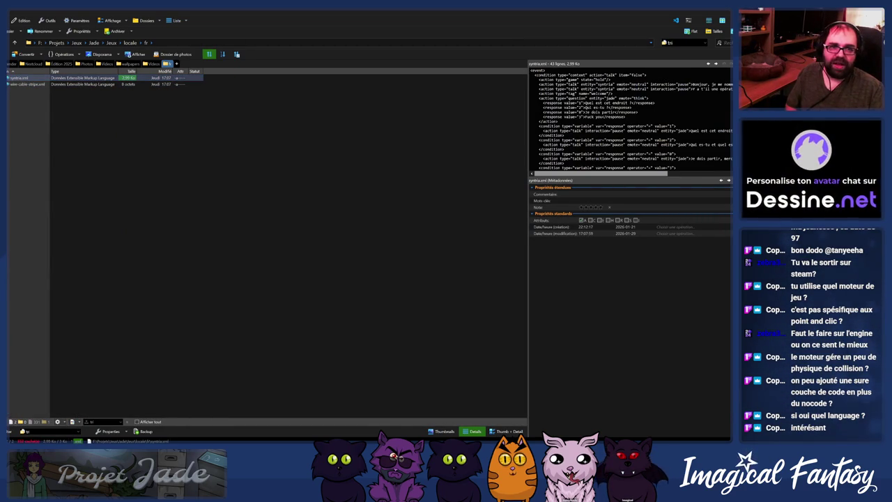
key("Return")
Step: Read through syntria.xml's dialogue conditions in Notepad3, inspecting the first condition block, then close it
scroll(204, 196, "down", 1)
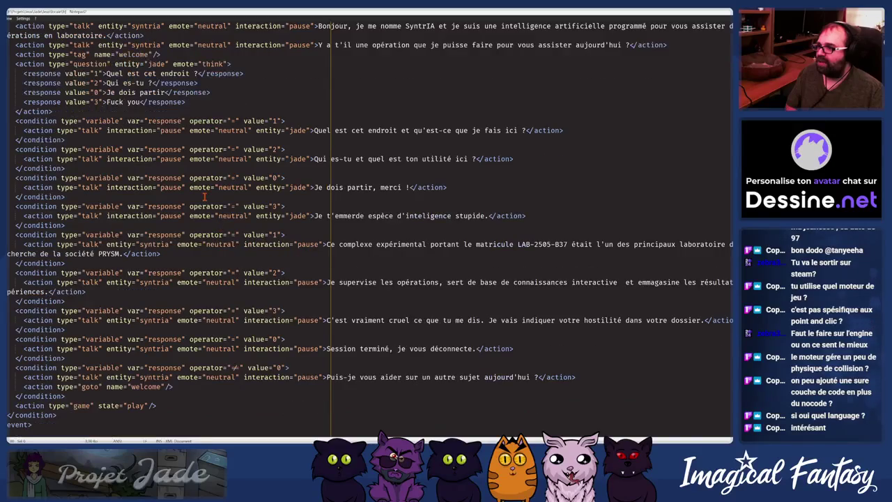
scroll(199, 225, "up", 1)
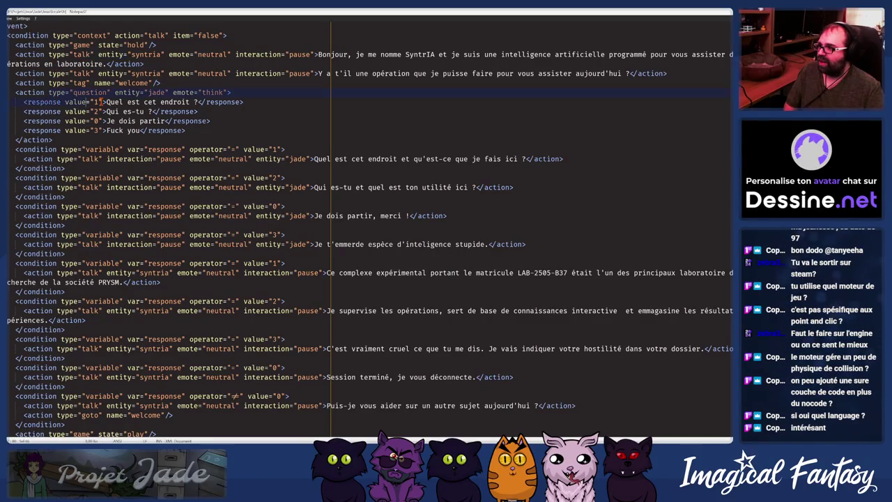
left_click(73, 171)
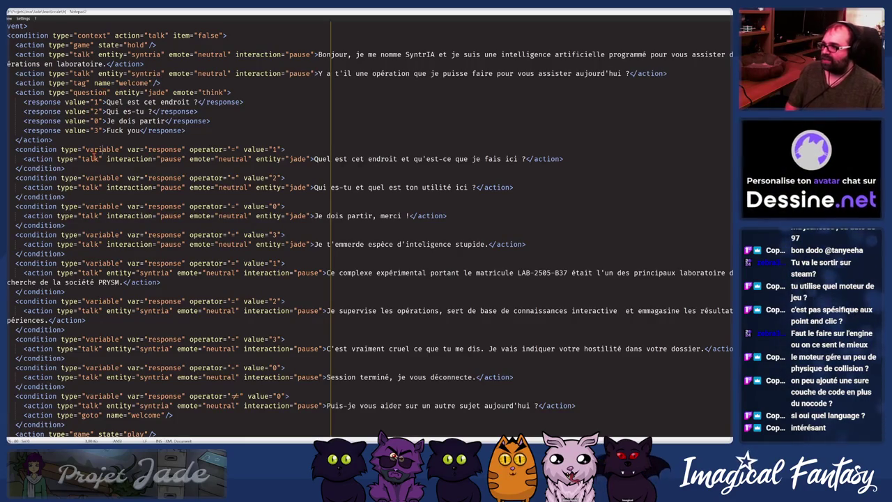
scroll(82, 111, "down", 1)
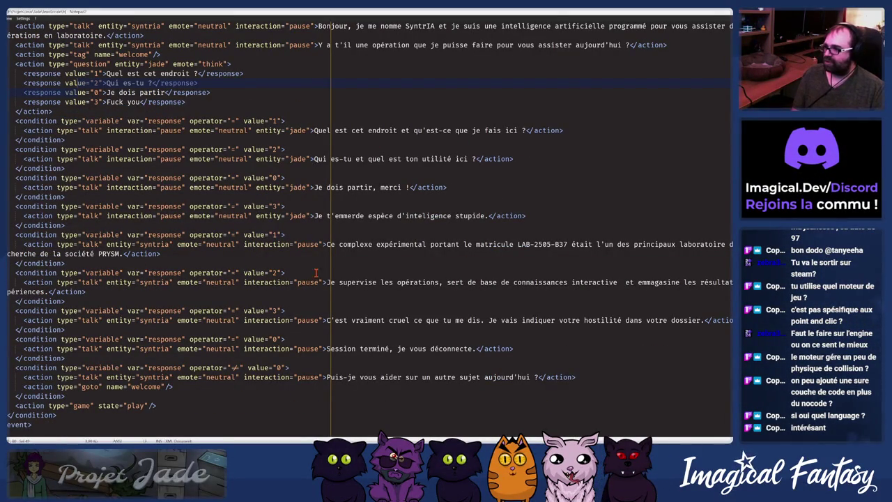
key("alt+F4")
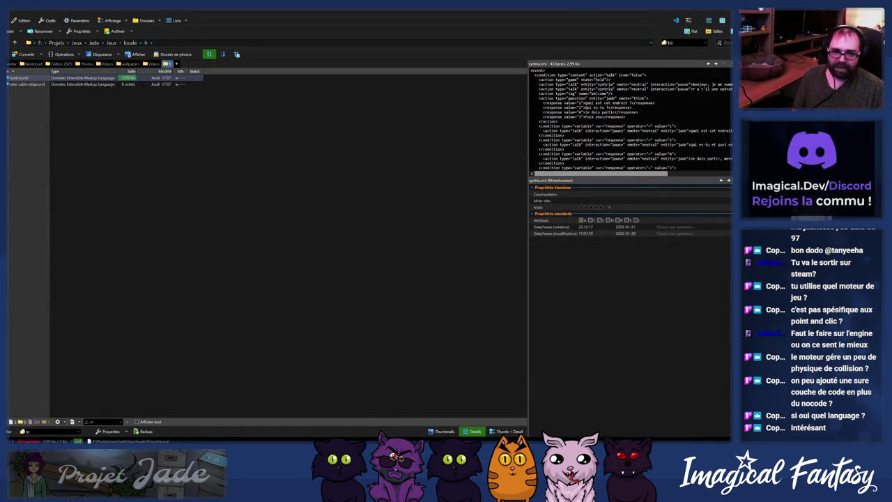
Step: Load the local Elements site at localhost/e in the browser
key("alt+Tab")
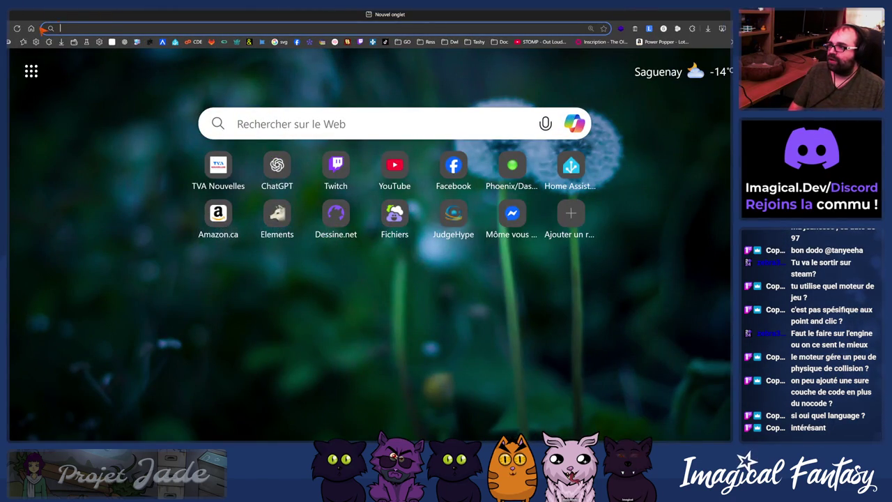
type("localhost")
key("Return")
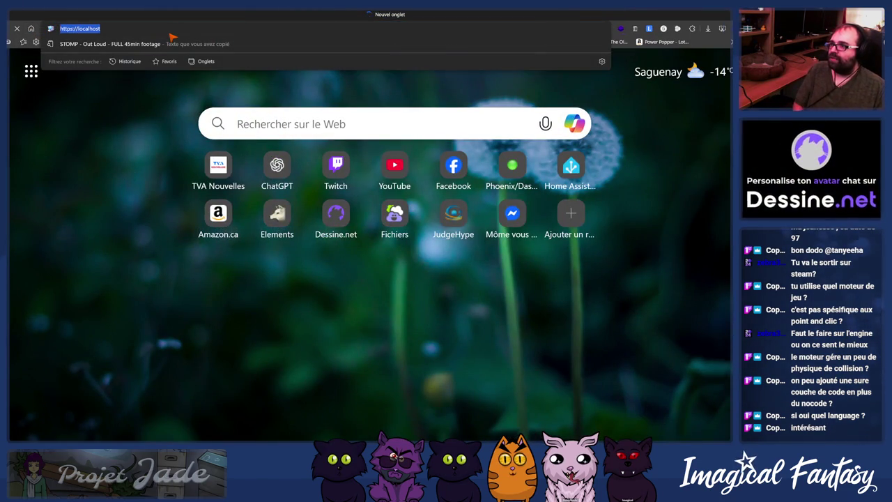
left_click(169, 32)
type("localhost/el")
key("Return")
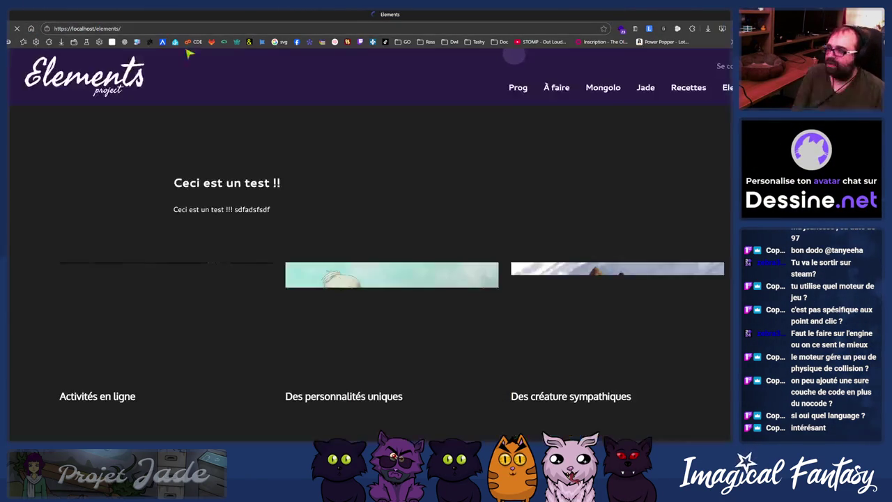
Step: Log into the scenario admin and reload the Gestionnaire de scénario page
left_click(648, 89)
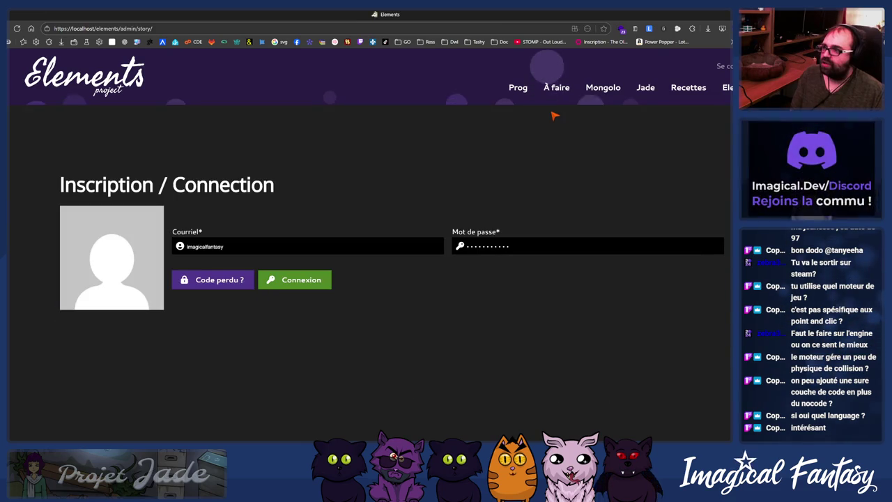
left_click(306, 285)
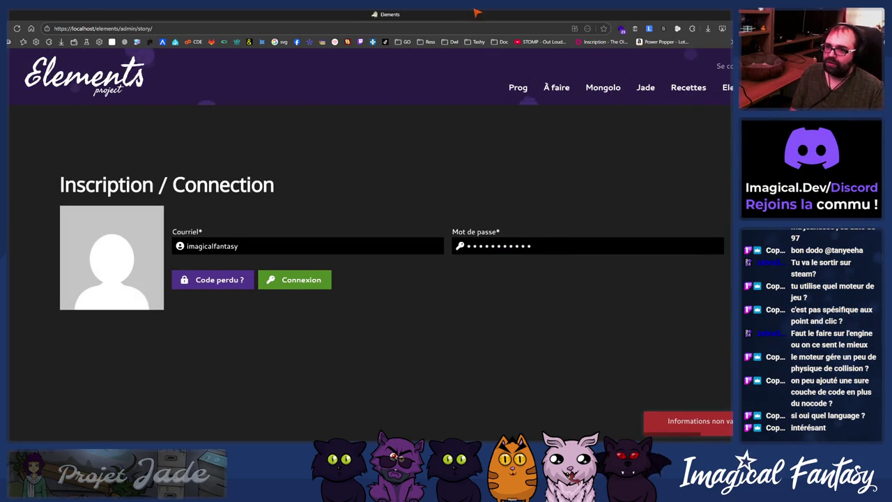
key("alt+Tab")
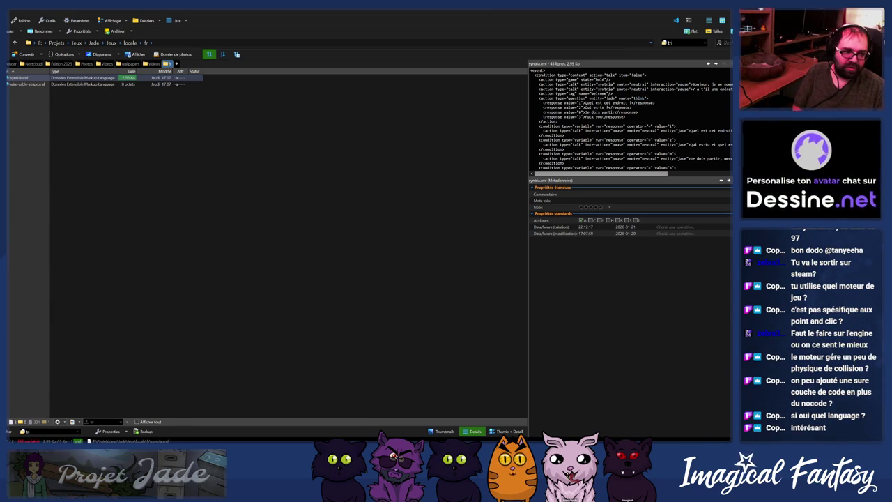
key("alt+Tab")
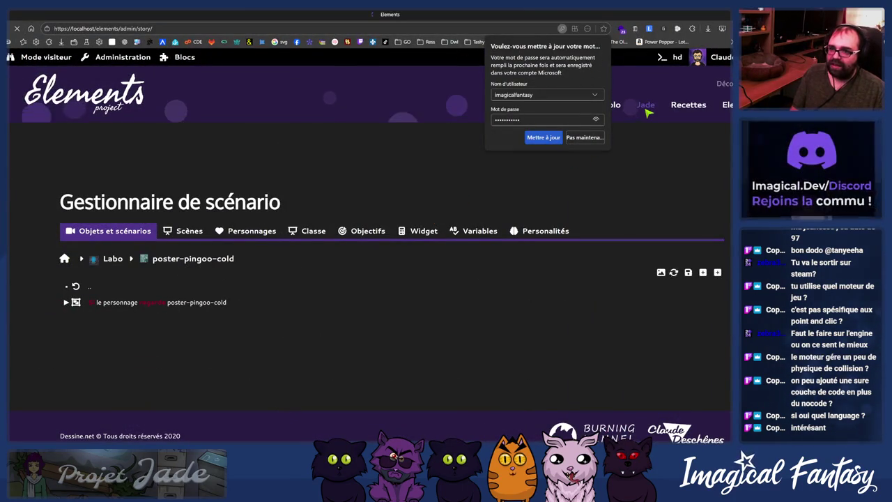
key("F5")
Step: Dismiss the password update prompt and show the Objets et scénarios category grid
left_click(581, 137)
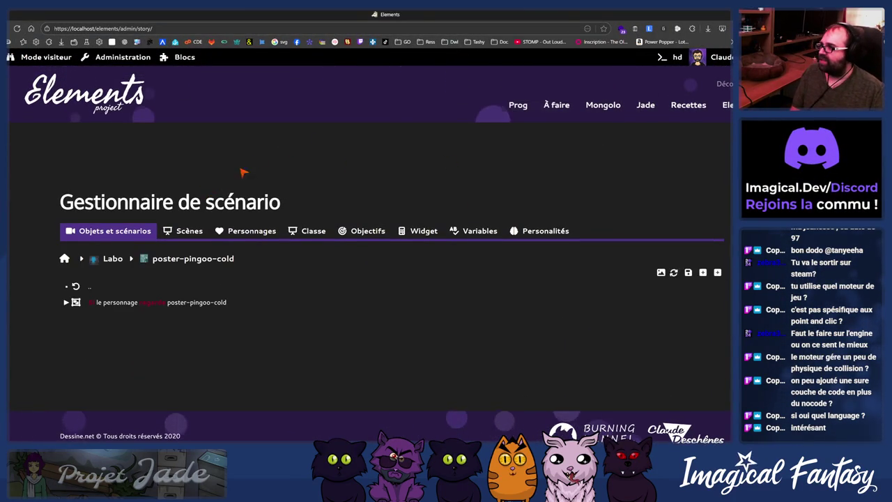
left_click(68, 236)
scroll(327, 357, "down", 3)
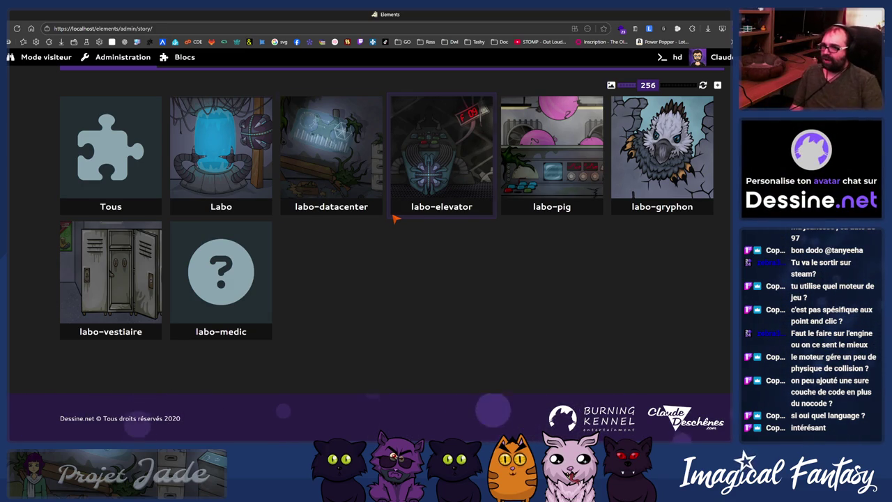
scroll(98, 242, "up", 2)
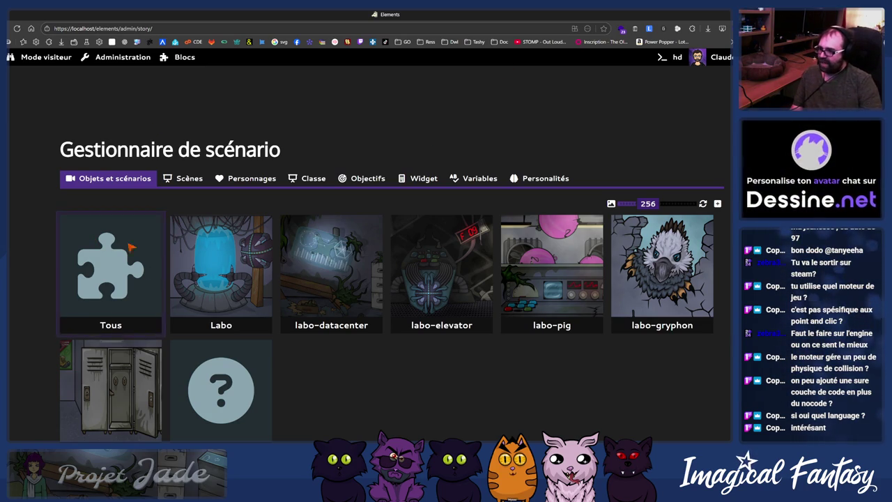
Step: Open the Labo folder and select the Porte métalique object's scenario
left_click(229, 286)
scroll(564, 249, "down", 3)
scroll(565, 249, "down", 5)
scroll(564, 248, "up", 10)
scroll(565, 248, "down", 3)
scroll(565, 249, "up", 6)
scroll(417, 200, "down", 3)
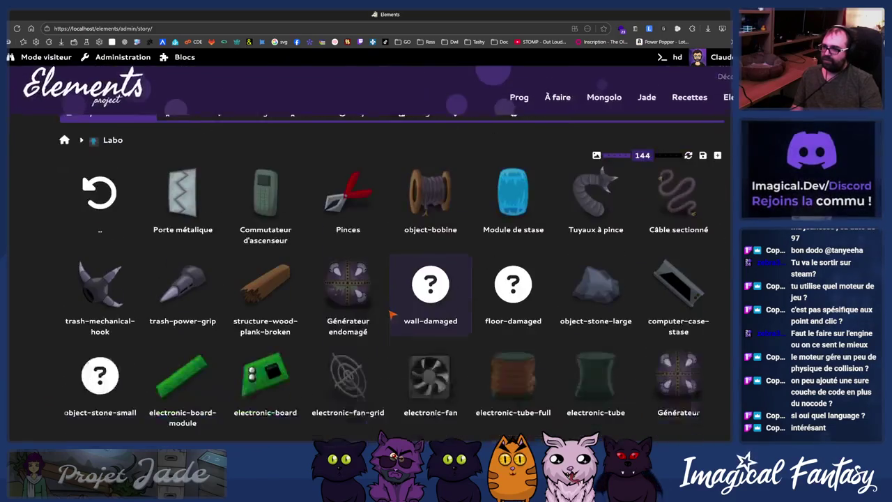
scroll(263, 243, "down", 3)
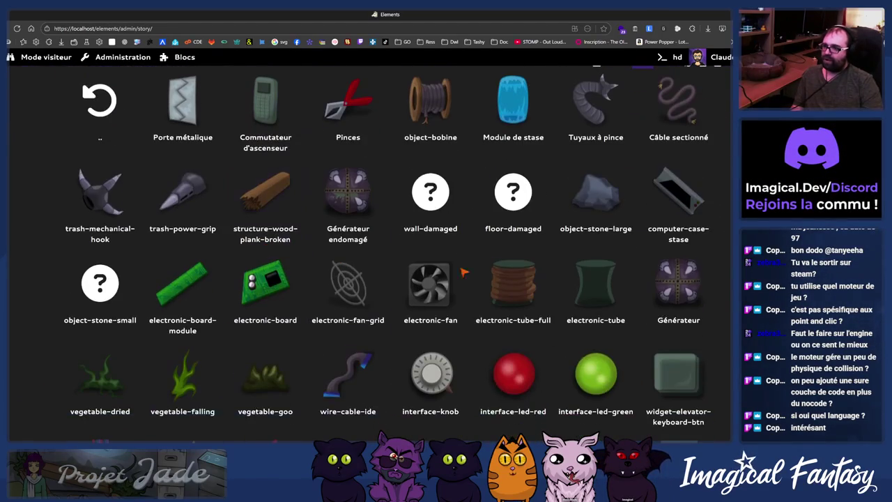
scroll(404, 376, "down", 5)
scroll(376, 321, "up", 15)
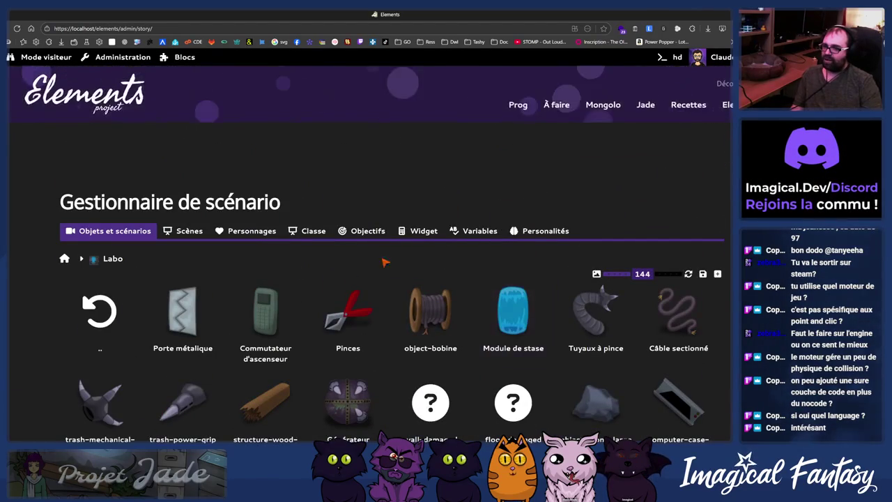
scroll(348, 390, "down", 5)
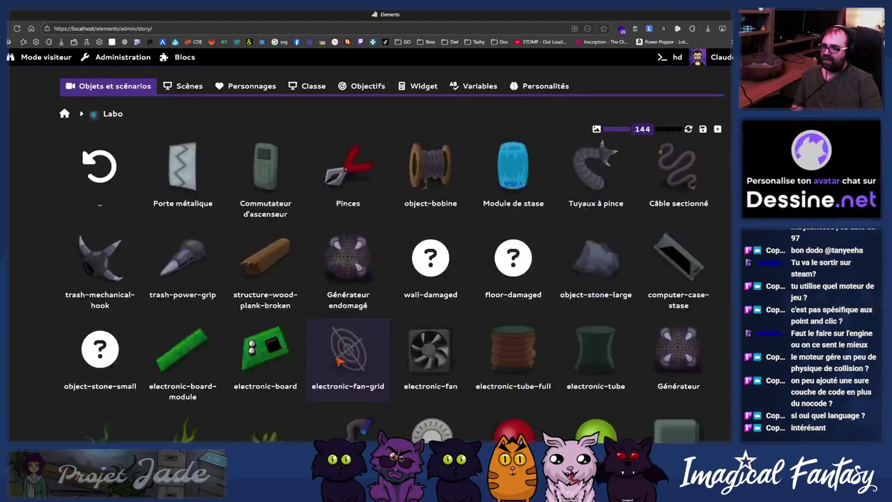
scroll(430, 336, "down", 2)
scroll(165, 213, "up", 3)
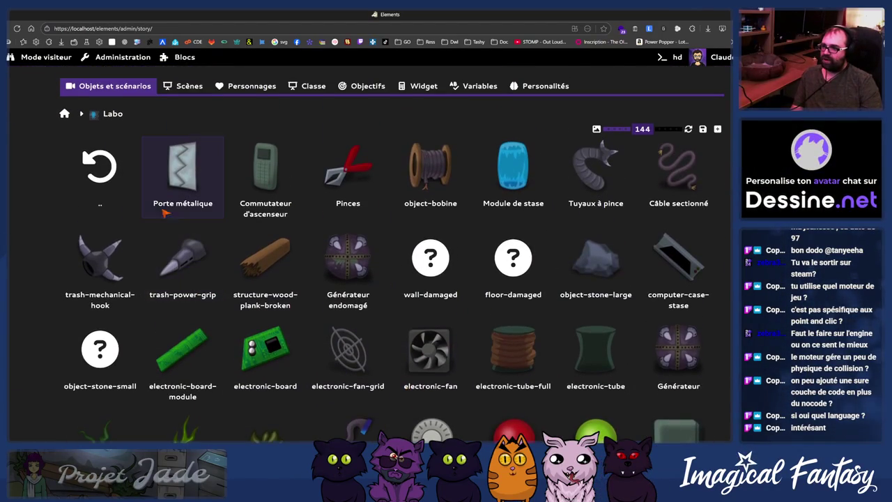
left_click(199, 181)
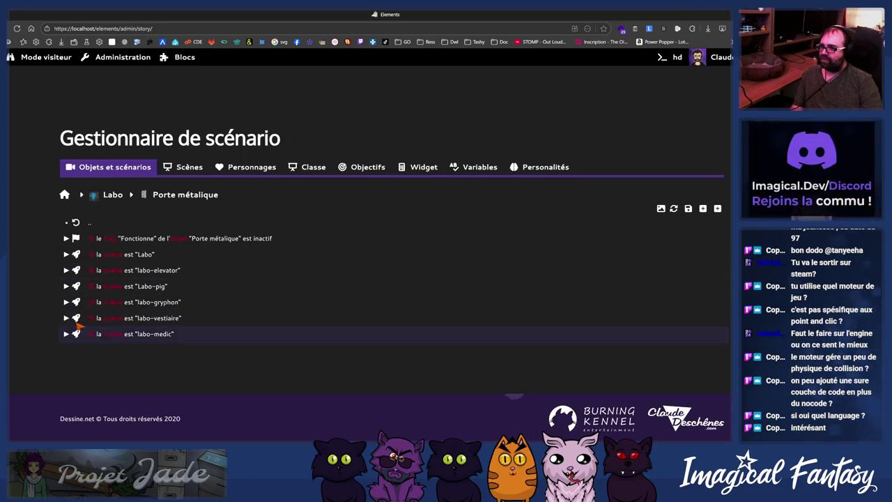
Step: Inspect the Labo-pig, labo-gryphon rules and labo-elevator action unchanged, then open syntria's scenario
left_click(66, 286)
left_click(66, 295)
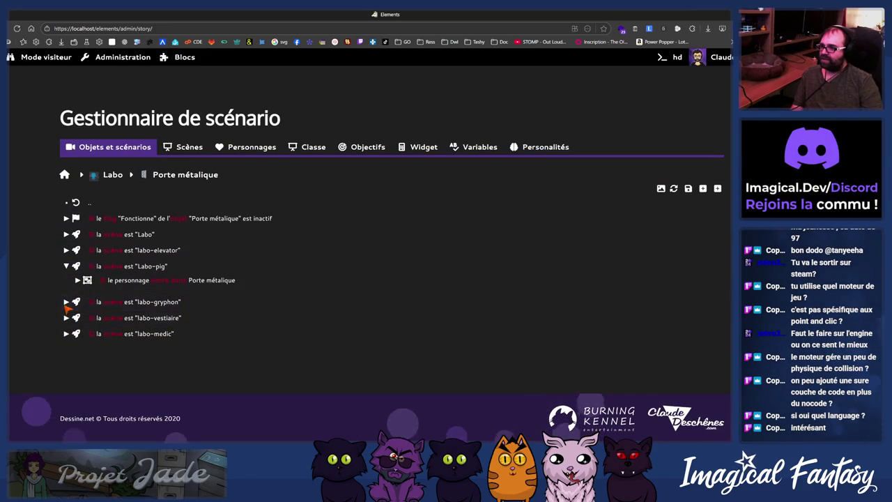
left_click(78, 295)
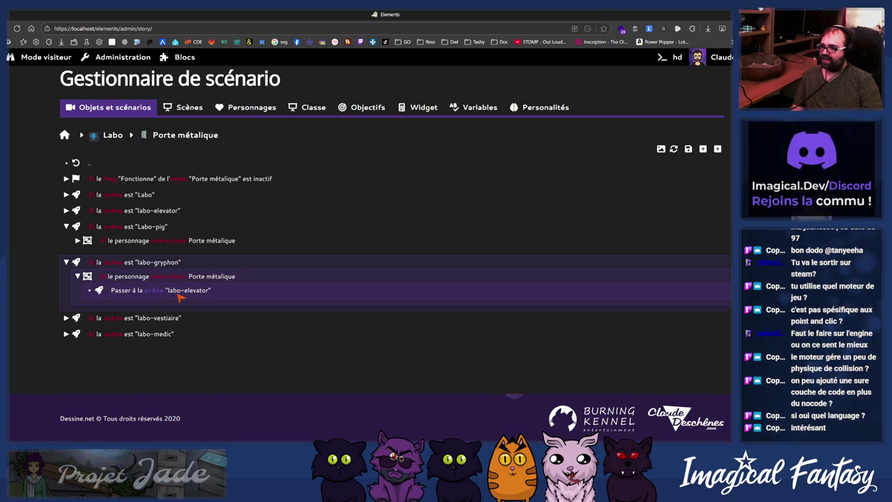
left_click(196, 292)
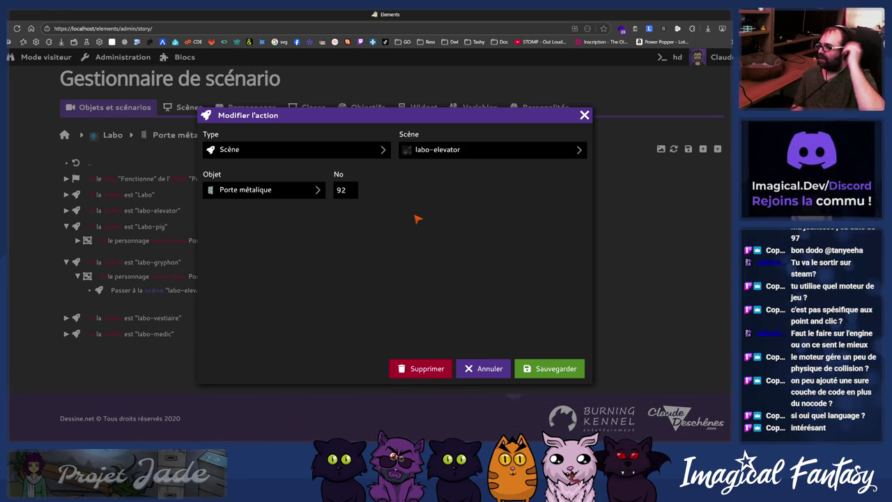
left_click(482, 369)
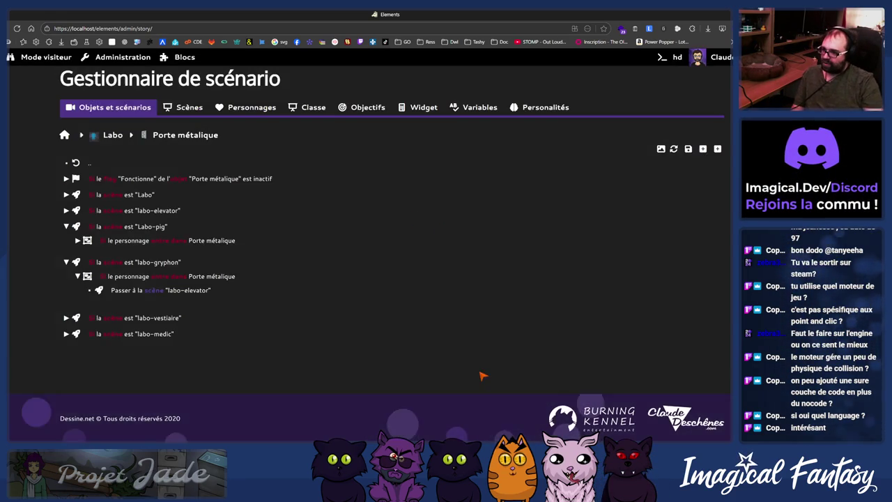
left_click(237, 107)
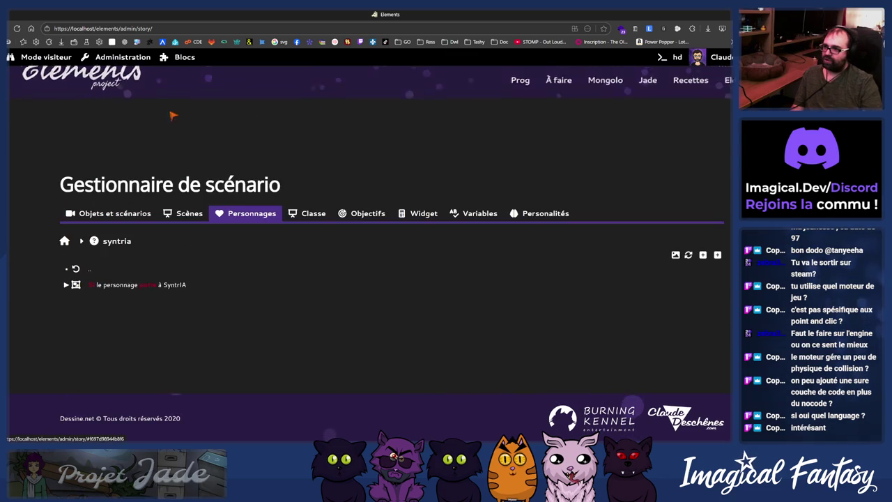
Step: Expand SyntrIA's rule and its Quel est cet endroit ?, Qui es-tu ?, empty, 0 and non-zero Réponse branches
left_click(66, 284)
scroll(66, 286, "down", 2)
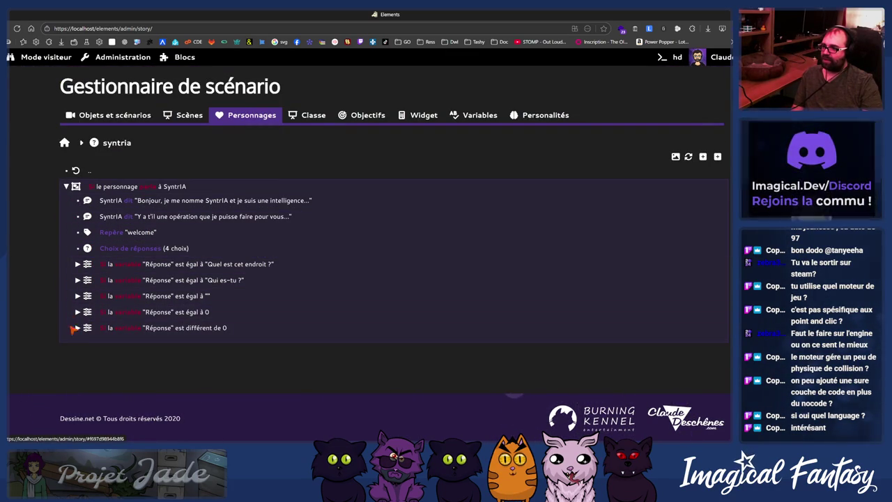
left_click(78, 263)
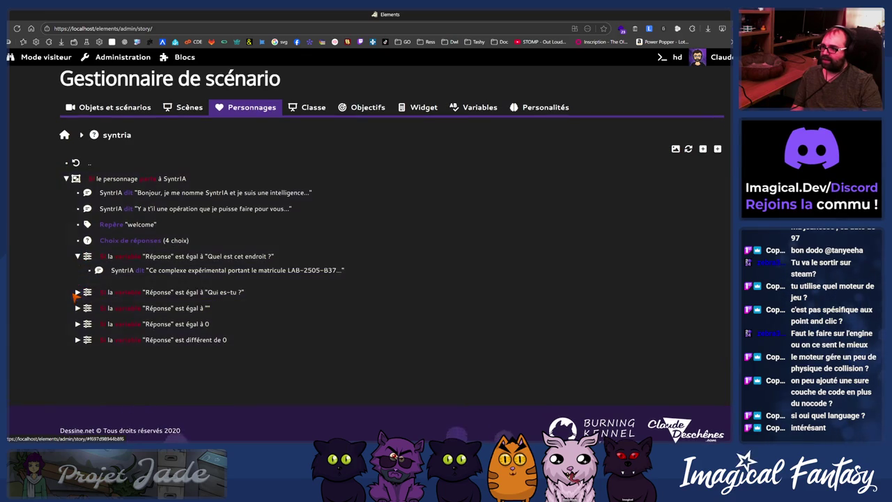
left_click(78, 292)
left_click(78, 327)
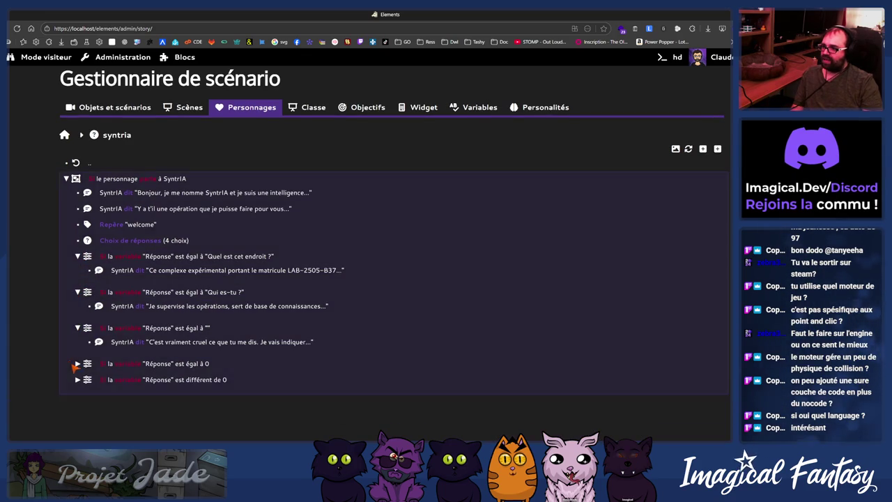
left_click(76, 363)
left_click(77, 400)
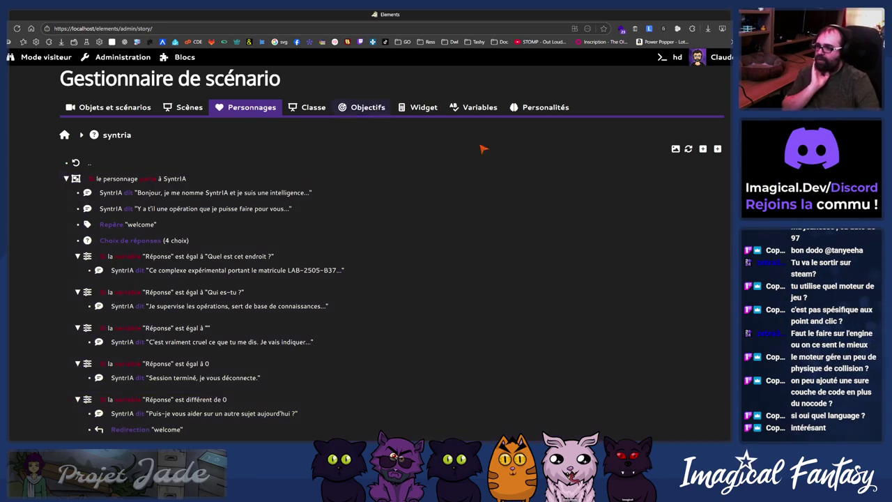
scroll(376, 144, "down", 2)
scroll(551, 112, "up", 2)
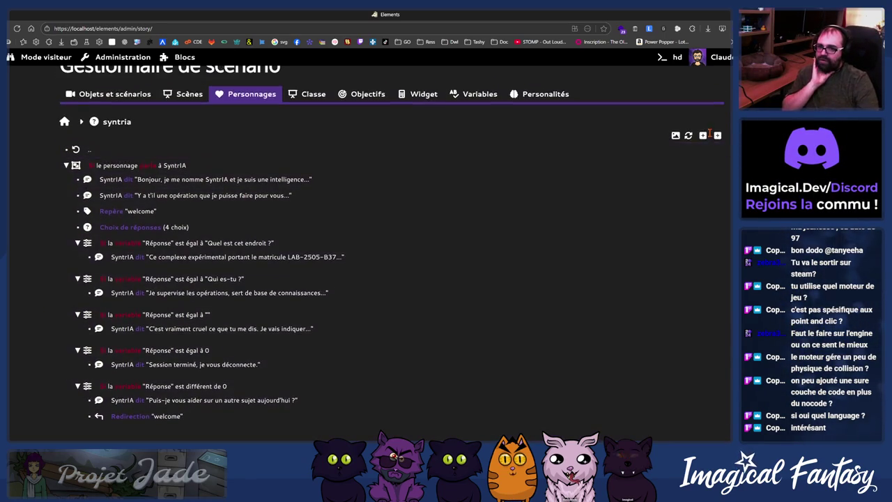
left_click(717, 136)
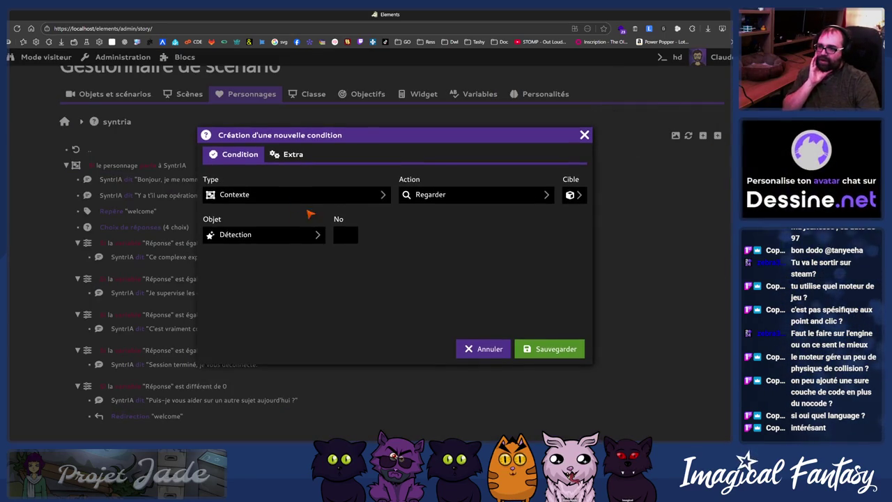
Step: Browse the new condition's Type and Action options, cancel it, and return to the characters list
left_click(335, 193)
left_click(416, 255)
left_click(481, 189)
left_click(589, 135)
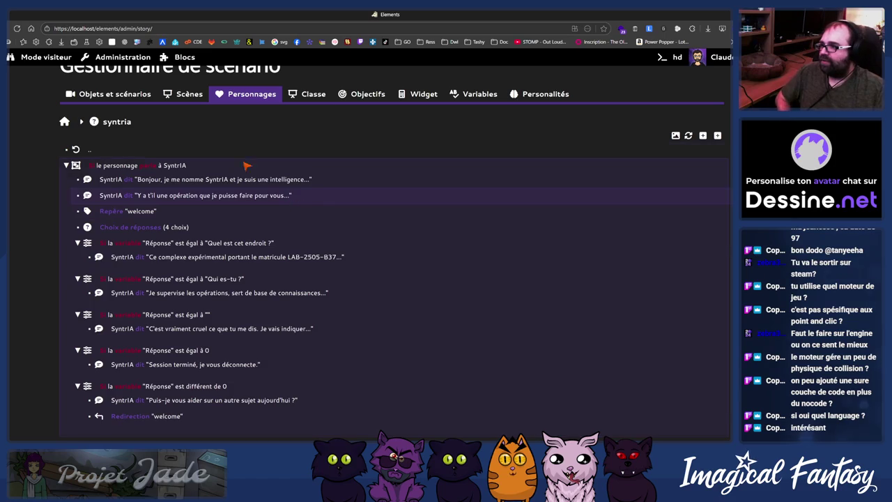
left_click(76, 149)
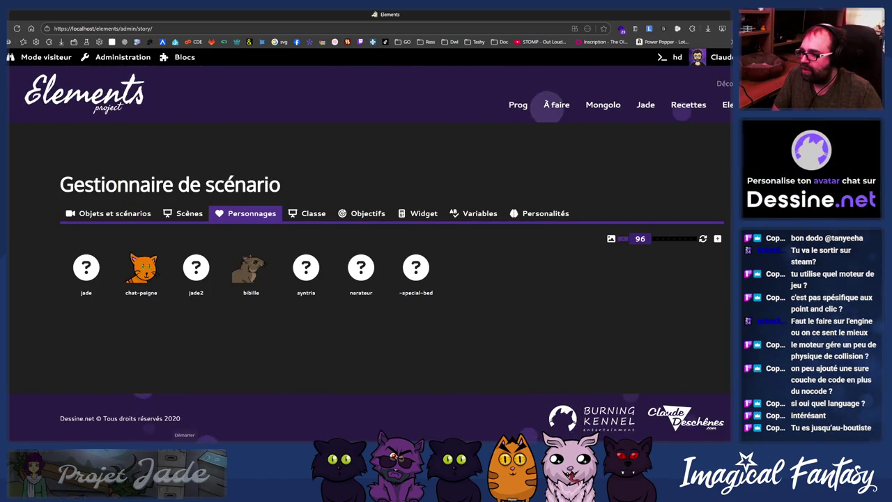
left_click(219, 417)
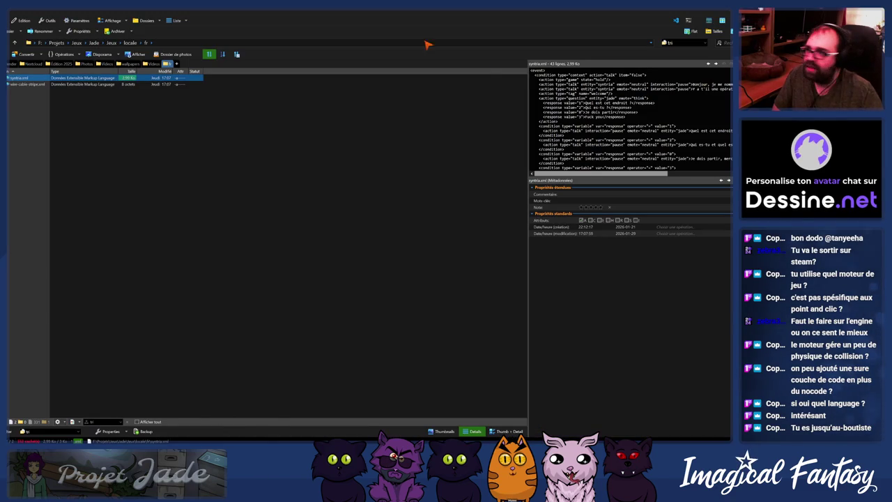
key("alt+Tab")
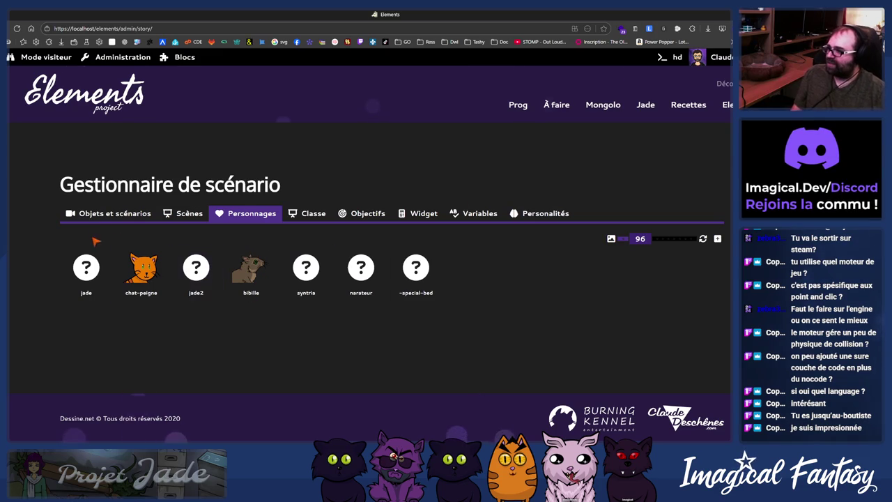
Step: Browse the objects, scenes and characters sections and show the Porte métalique condition tree
left_click(115, 214)
left_click(184, 214)
left_click(247, 213)
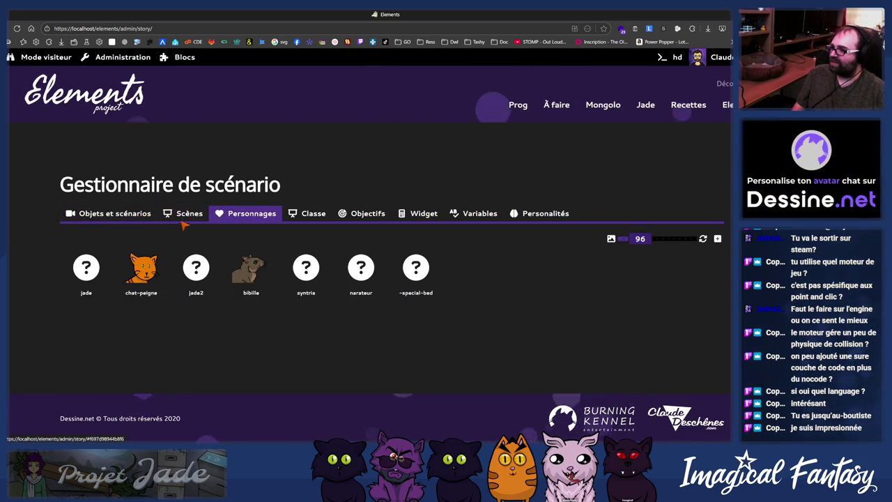
left_click(112, 215)
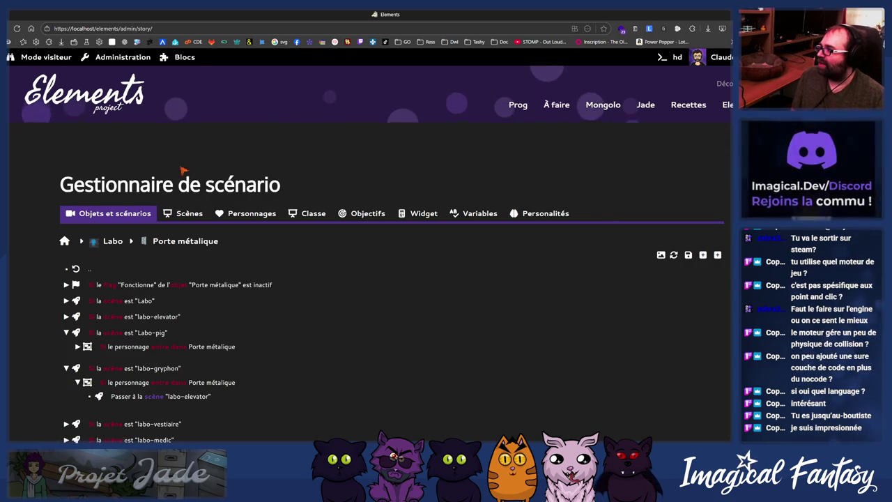
triple_click(299, 174)
left_click(277, 181)
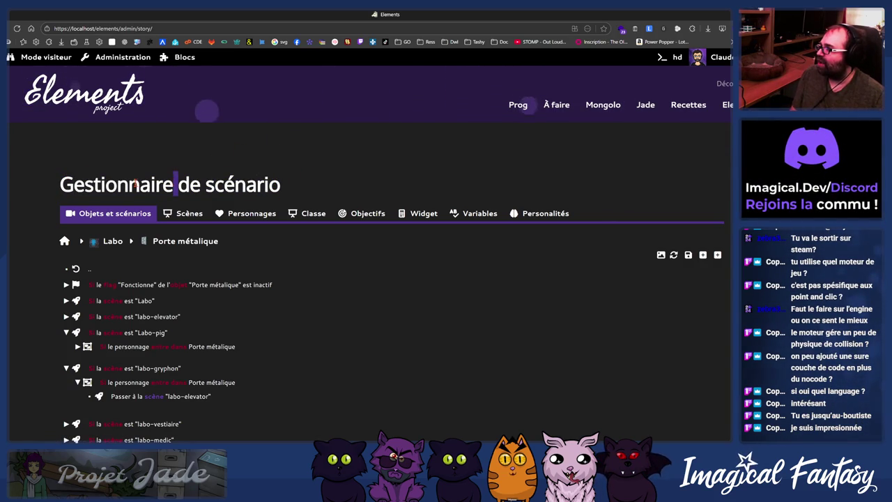
double_click(98, 183)
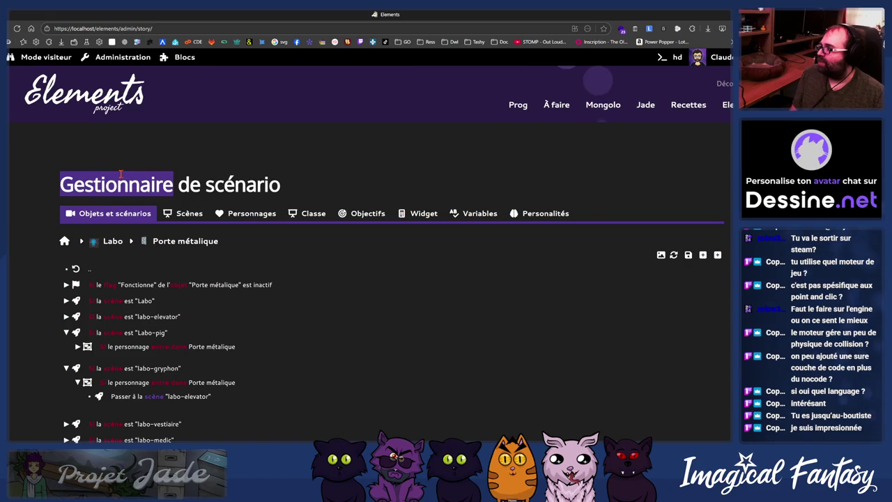
Step: Open dessine.net in a new browser tab and scroll its page
key("ctrl+t")
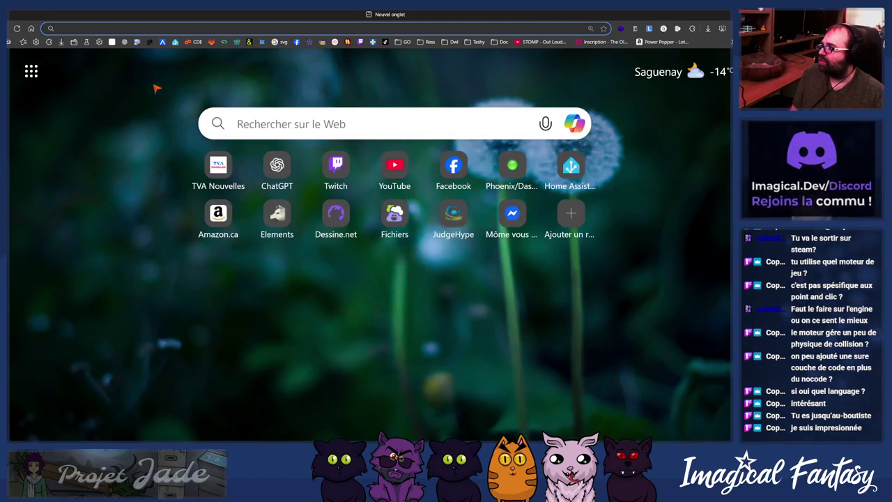
type("dessine.net")
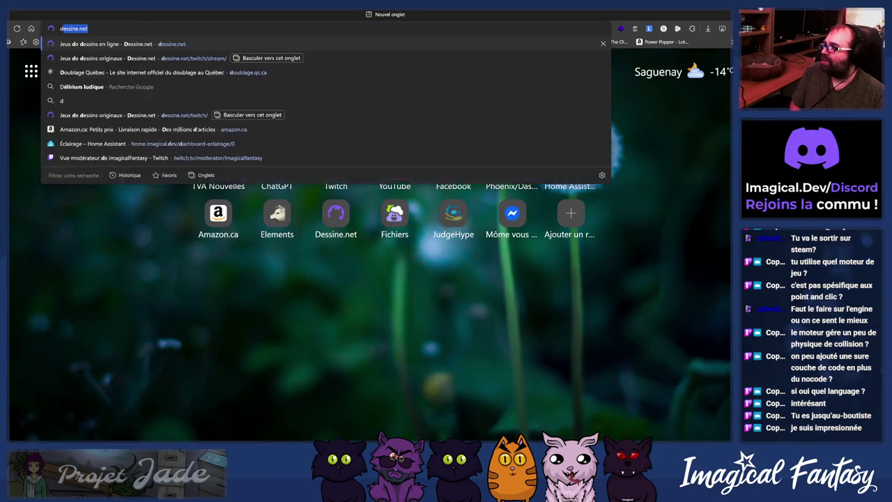
key("Return")
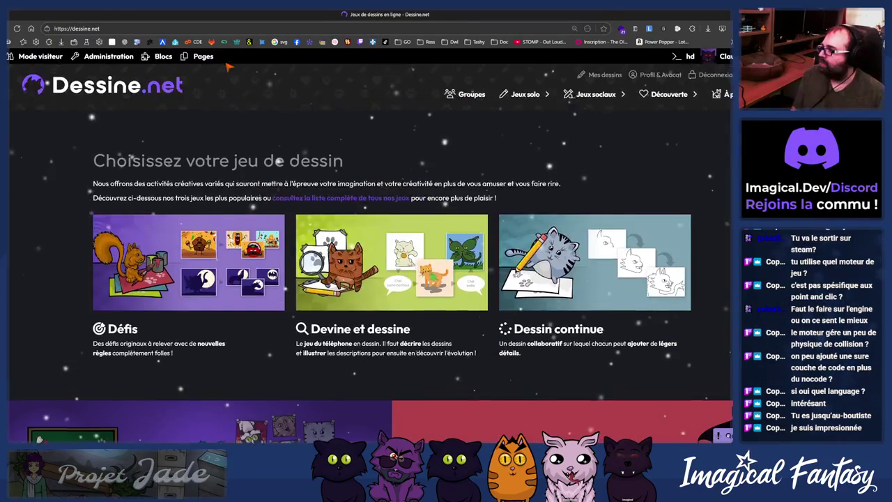
scroll(292, 238, "down", 5)
scroll(291, 237, "down", 5)
scroll(291, 238, "down", 5)
scroll(291, 237, "up", 15)
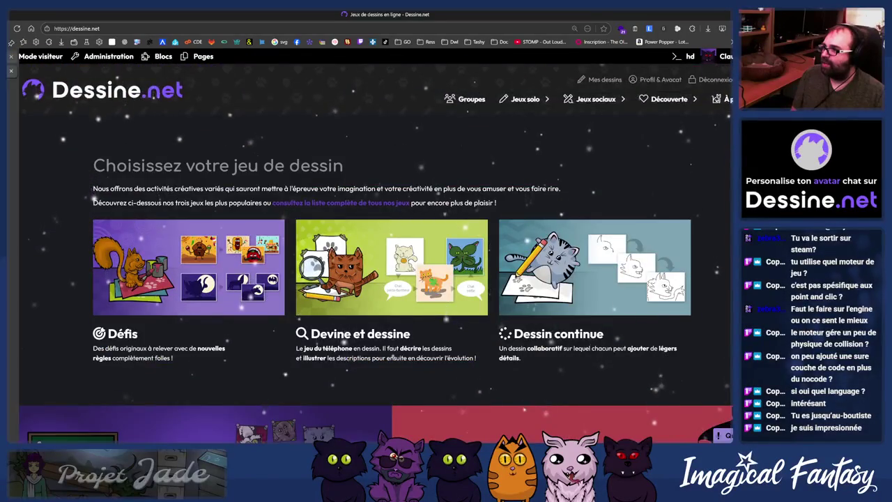
Step: Return to the Elements tab and review the Porte métallique conditions
key("ctrl+w")
scroll(171, 254, "up", 3)
scroll(260, 199, "down", 3)
scroll(406, 202, "up", 3)
scroll(142, 218, "down", 1)
left_click(169, 231)
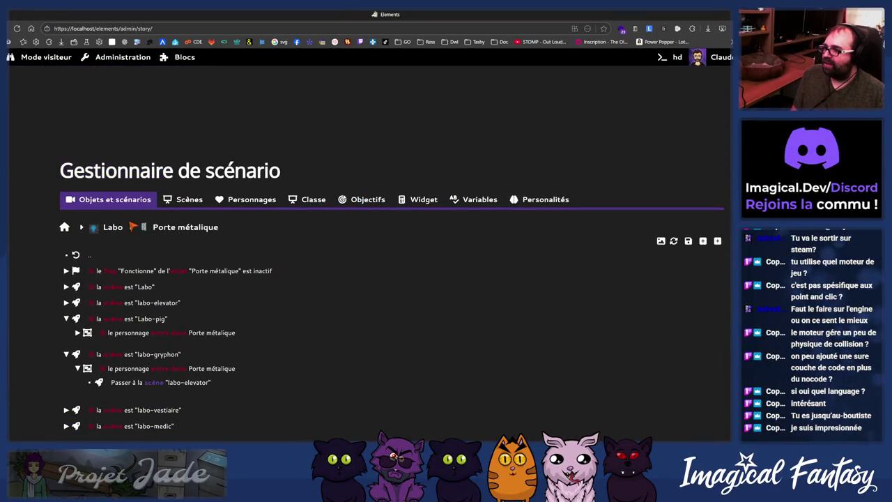
scroll(258, 218, "down", 2)
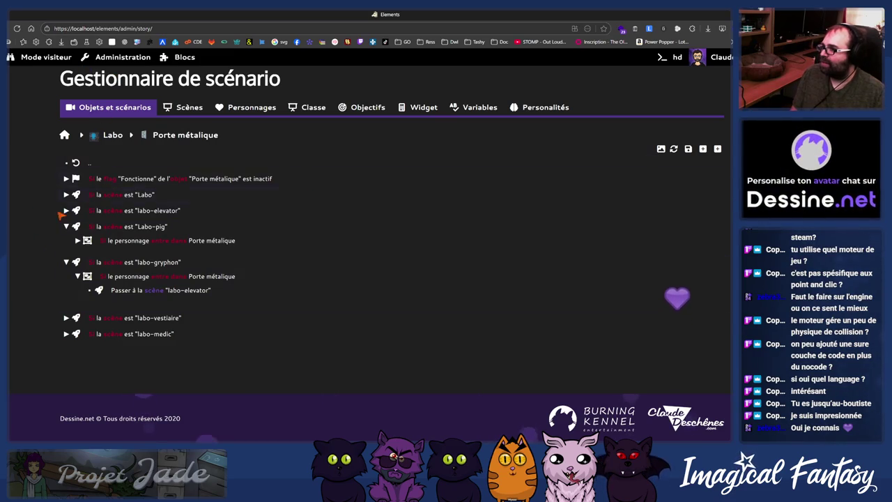
scroll(167, 278, "up", 3)
scroll(313, 247, "down", 1)
scroll(188, 216, "down", 2)
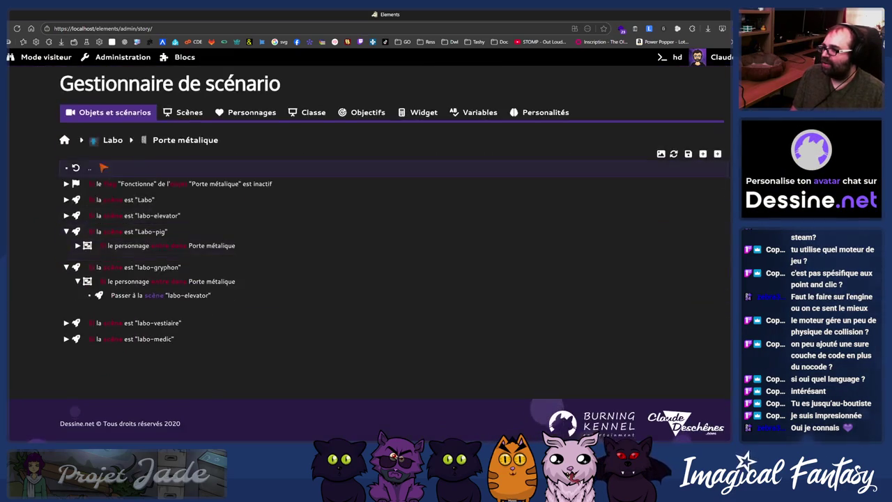
Step: Open a scene condition's type list and leave it unchanged, then go to the Dessine.net tab
left_click(119, 201)
left_click(261, 190)
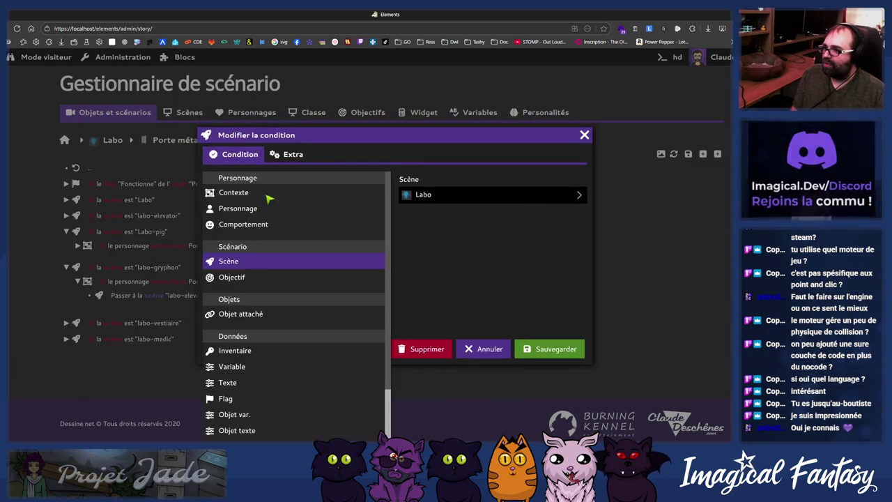
left_click(410, 277)
key("ctrl+Tab")
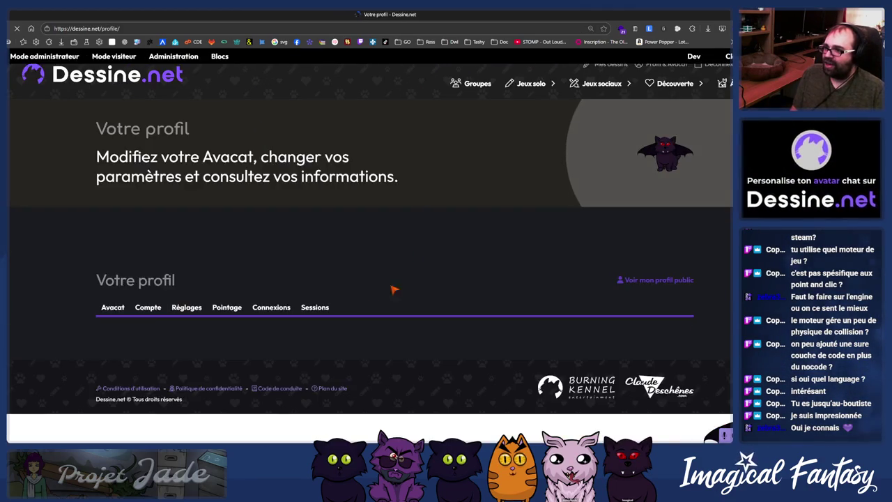
Step: Set the avatar's Couleur de la robe to Orange and save it
scroll(412, 312, "down", 2)
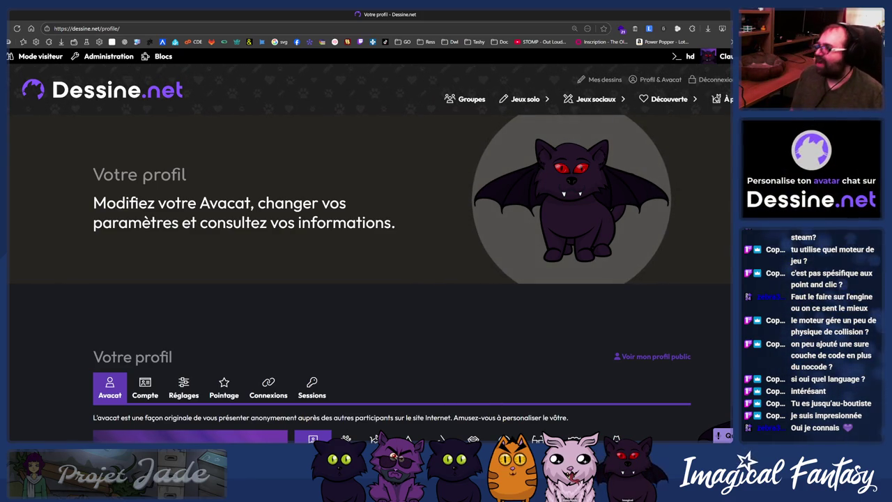
scroll(259, 249, "down", 5)
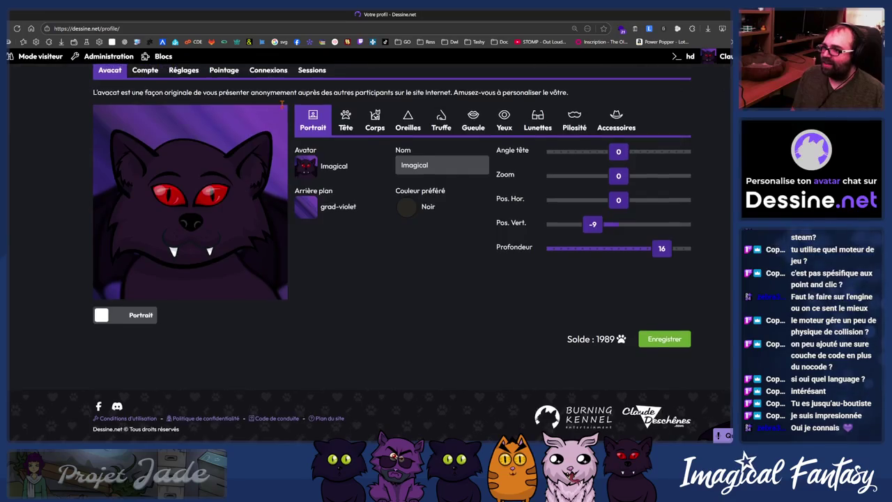
left_click(375, 159)
left_click(406, 204)
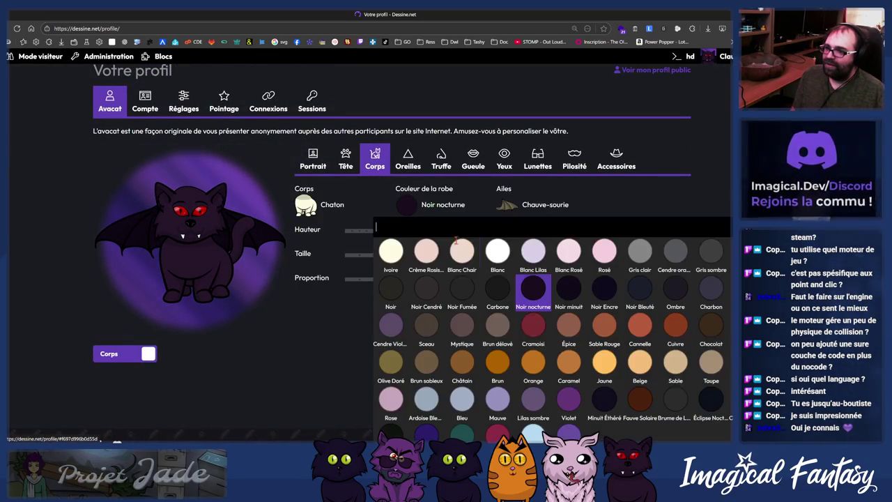
left_click(533, 369)
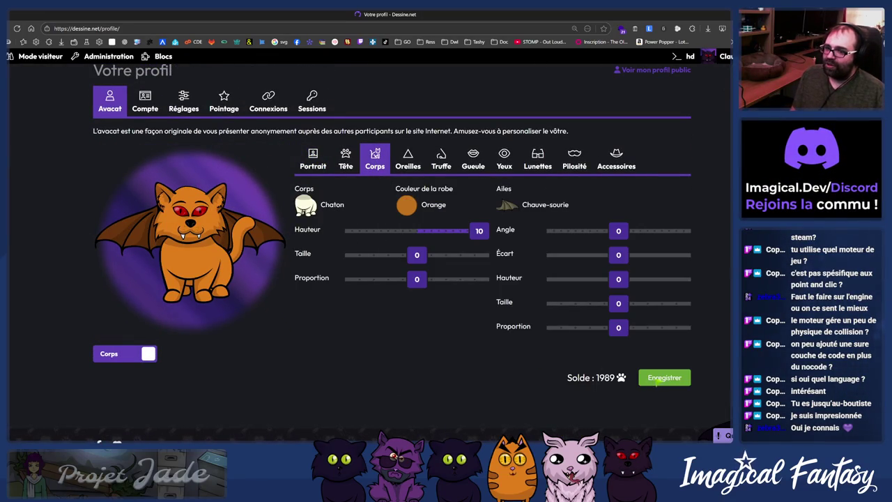
left_click(650, 382)
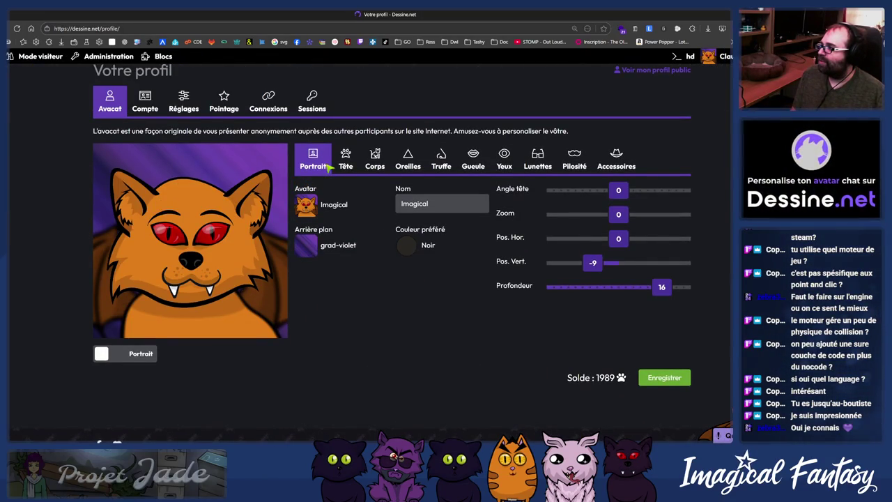
Step: Change the avatar's coat back to Noir nocturne and save again
left_click(370, 207)
left_click(375, 159)
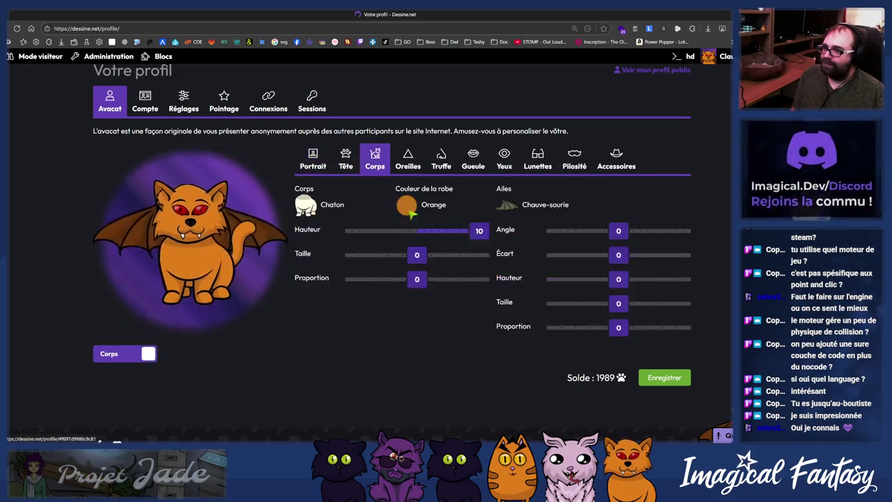
left_click(407, 204)
left_click(533, 287)
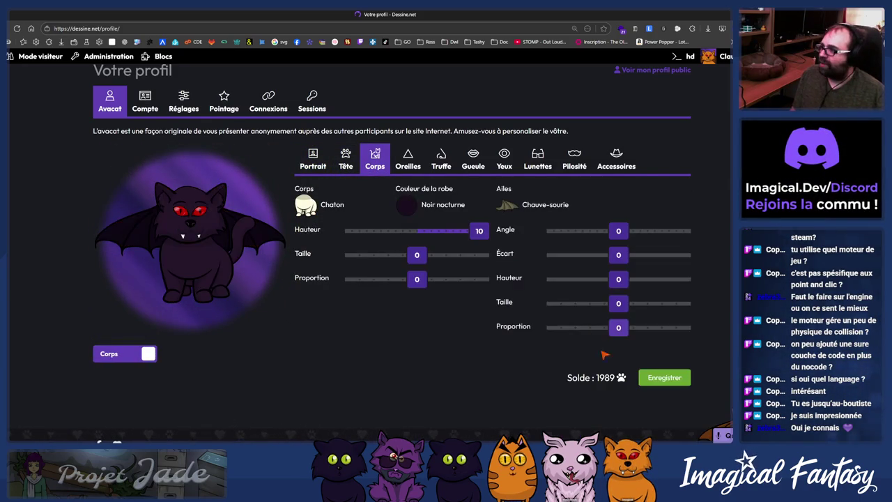
left_click(664, 377)
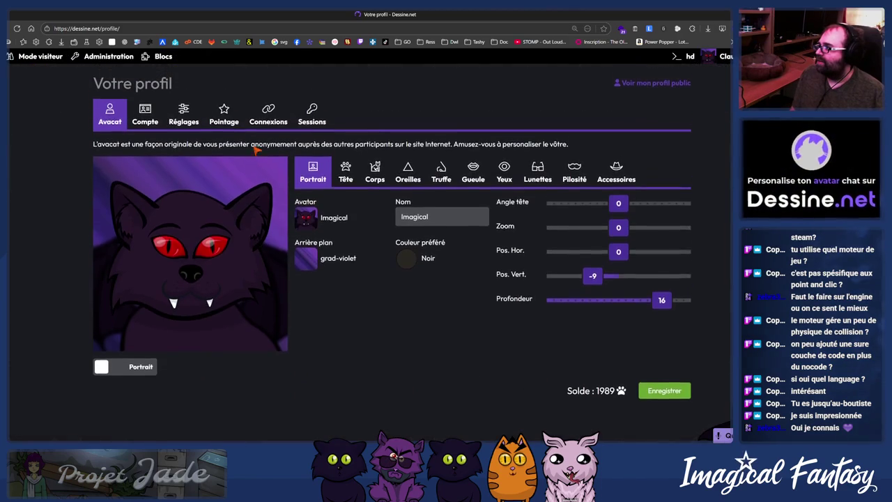
scroll(209, 132, "up", 5)
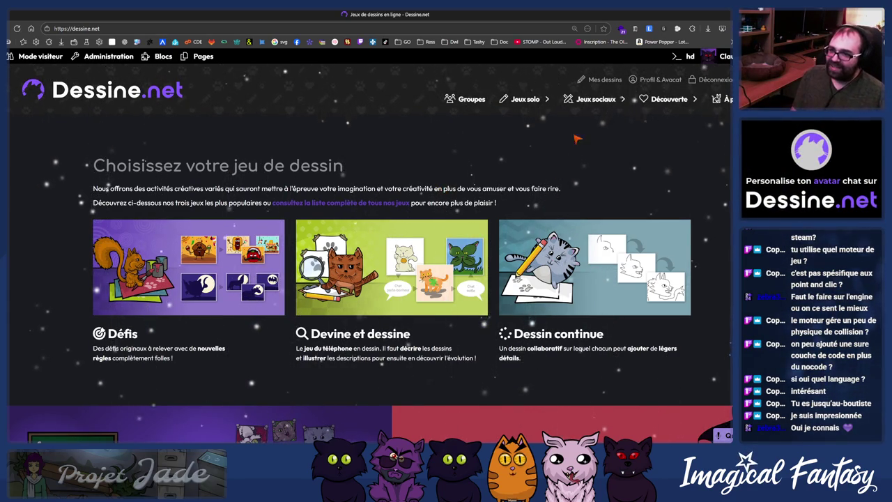
Step: Select the robot dog in Fusion's labo-medic frame
key("alt+Tab")
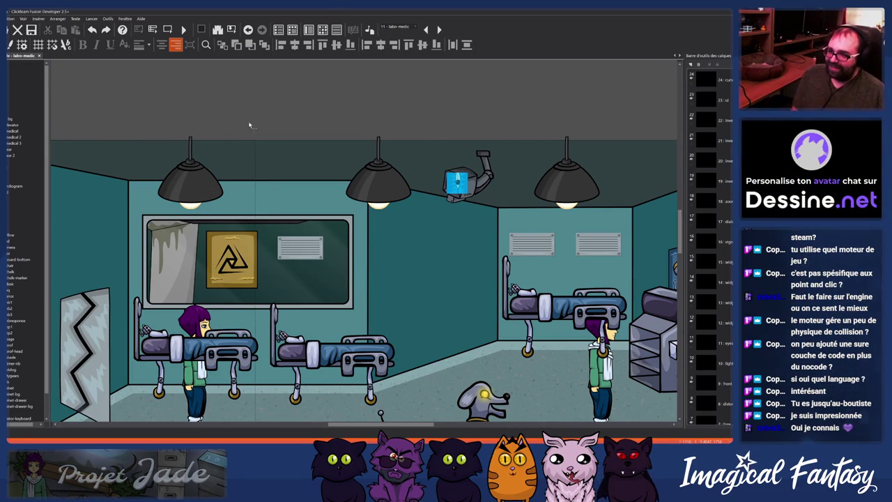
scroll(214, 185, "down", 5)
scroll(214, 185, "up", 3)
left_click(470, 380)
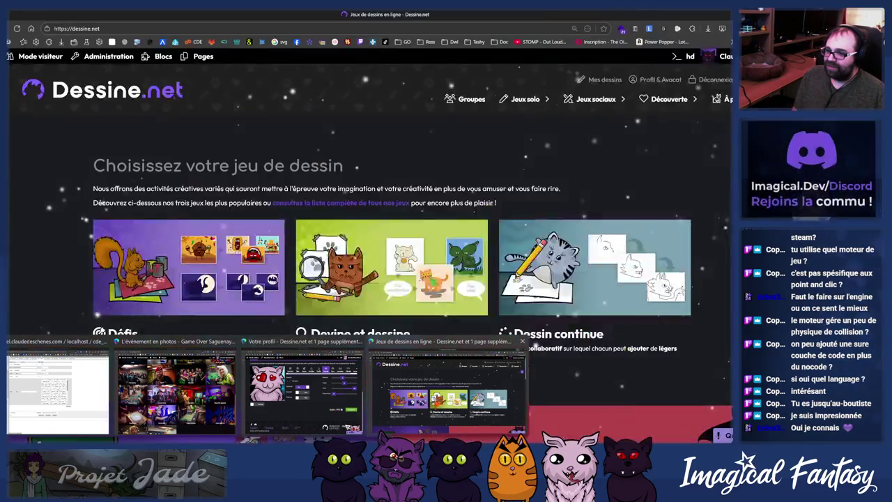
Step: Show the Personnages list in the browser's Elements tab, then return to Fusion
left_click(446, 390)
key("ctrl+Tab")
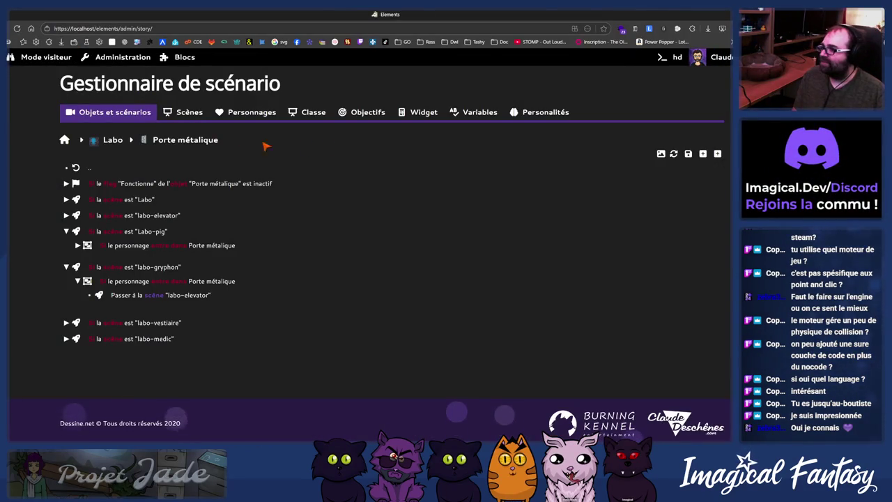
left_click(198, 113)
left_click(237, 113)
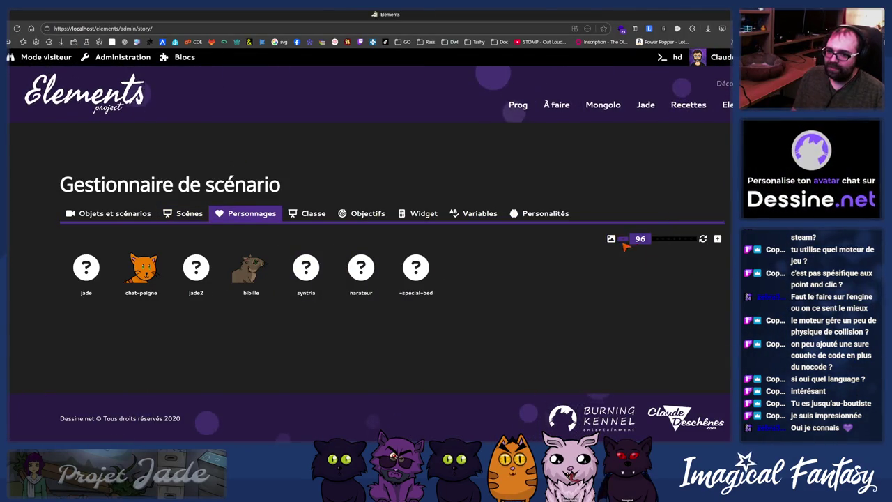
key("alt+Tab")
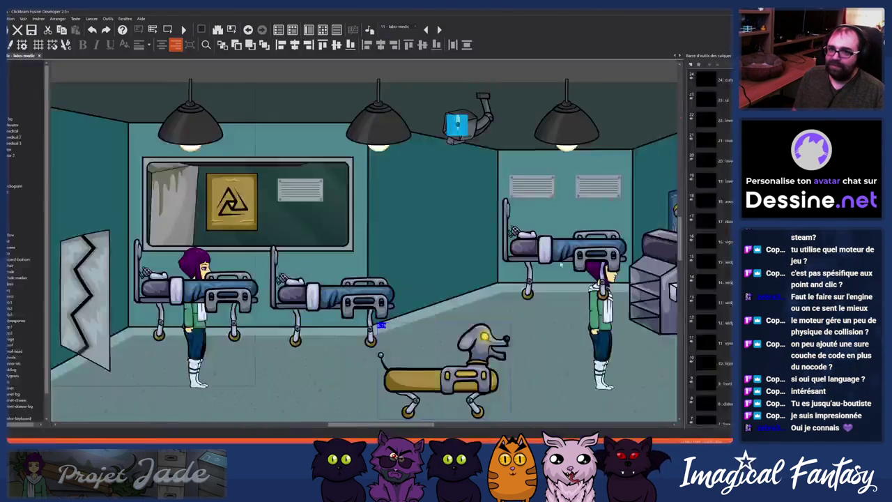